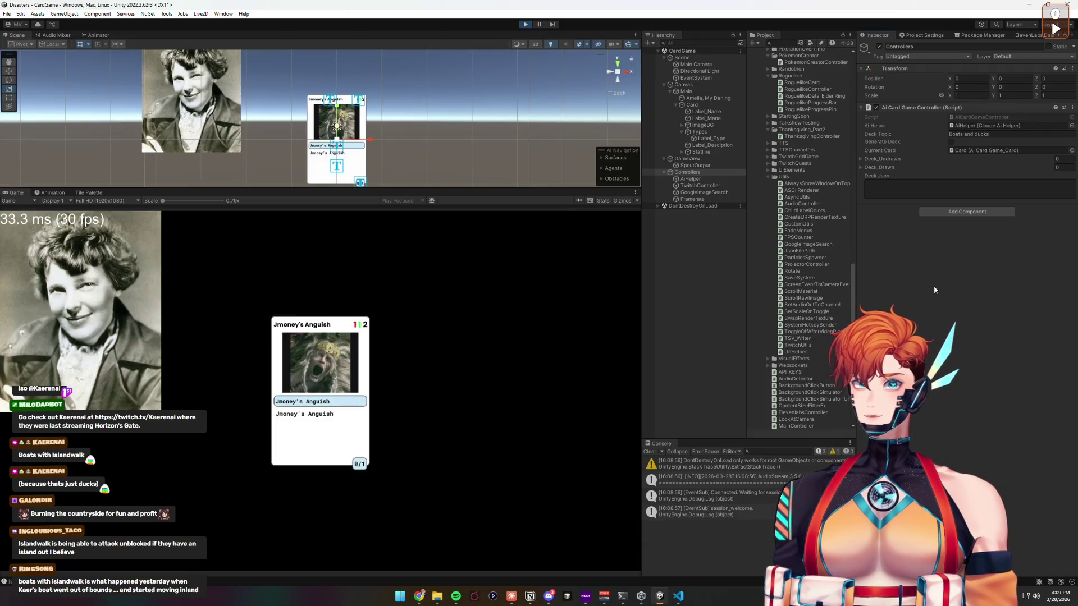
- Resize the Scene and Game views and select Card in the Hierarchy
{"action": "mouse_move", "coordinate": [427, 189]}
{"action": "left_mouse_down"}
{"action": "mouse_move", "coordinate": [430, 85]}
{"action": "mouse_move", "coordinate": [431, 197]}
{"action": "left_mouse_up"}
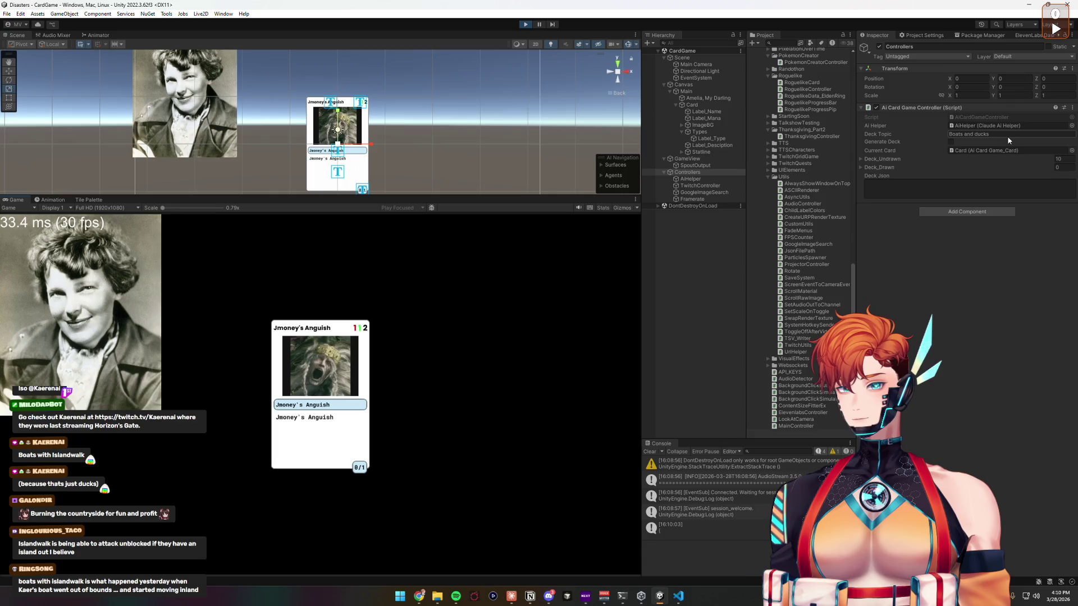
{"action": "left_click", "coordinate": [709, 107]}
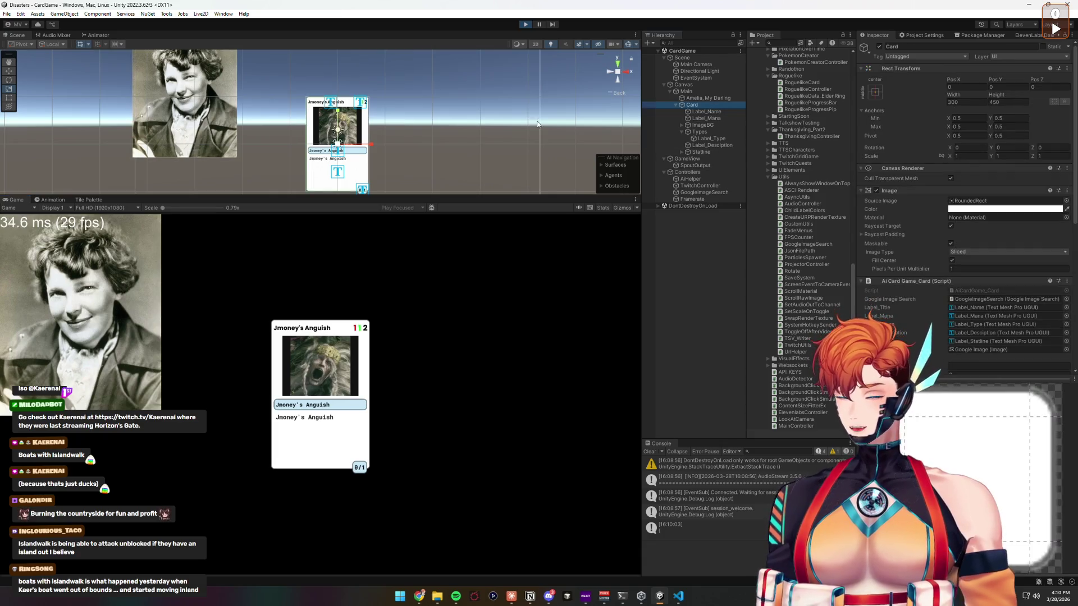
- Enlarge the Card via its Scale field, play the Boats and ducks deck to The Ducky Duchess, then stop
{"action": "left_click_drag", "start_coordinate": [338, 130], "coordinate": [404, 169]}
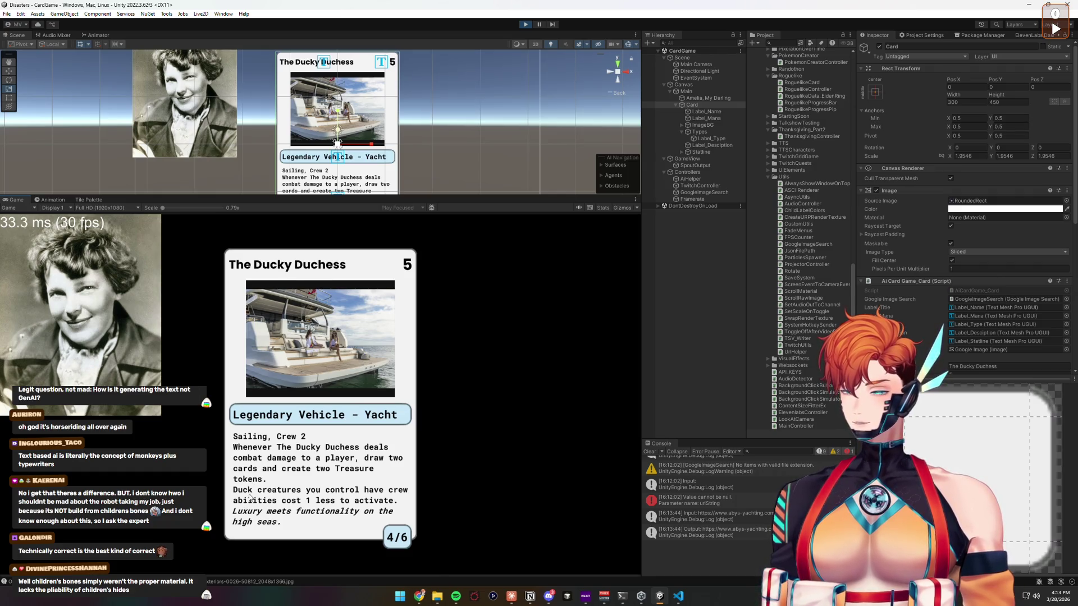
{"action": "left_click", "coordinate": [523, 26]}
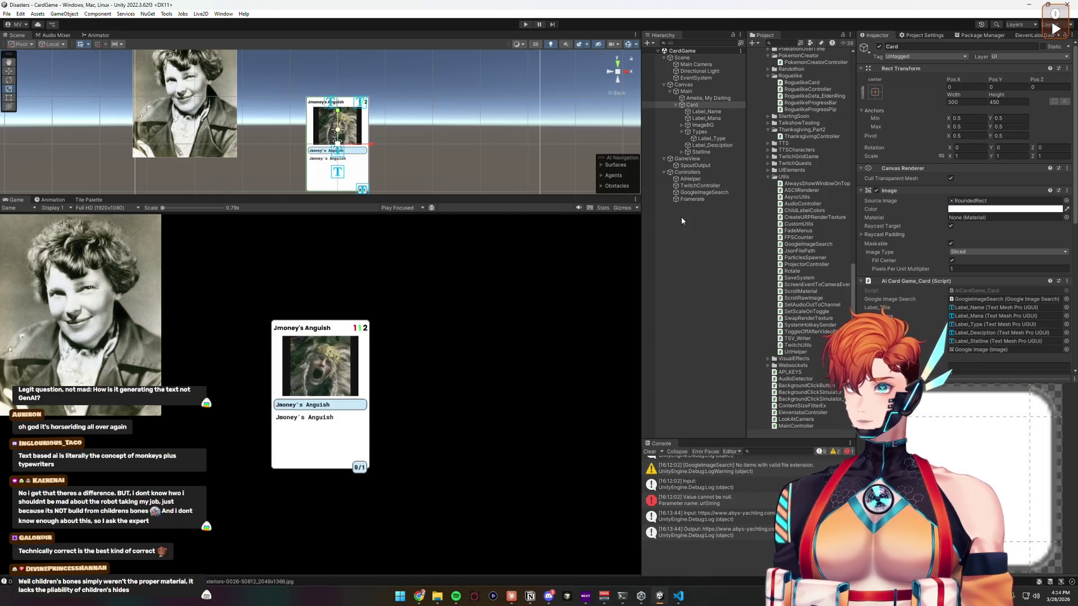
- Restart Play mode, select Controllers, and type 'technically correct' as the Deck Topic
{"action": "left_click", "coordinate": [525, 24]}
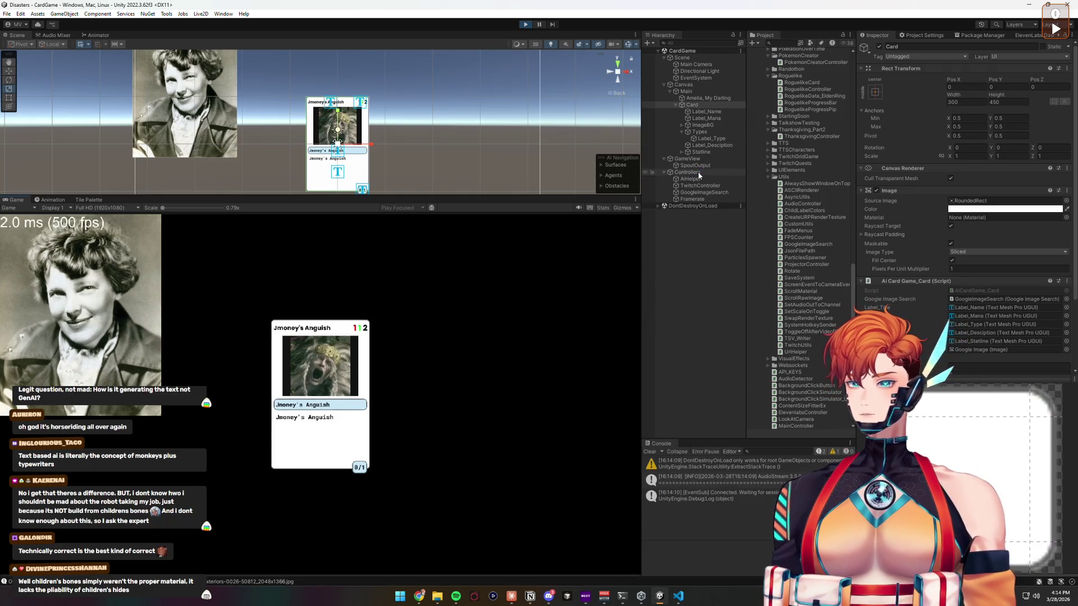
{"action": "left_click", "coordinate": [698, 172]}
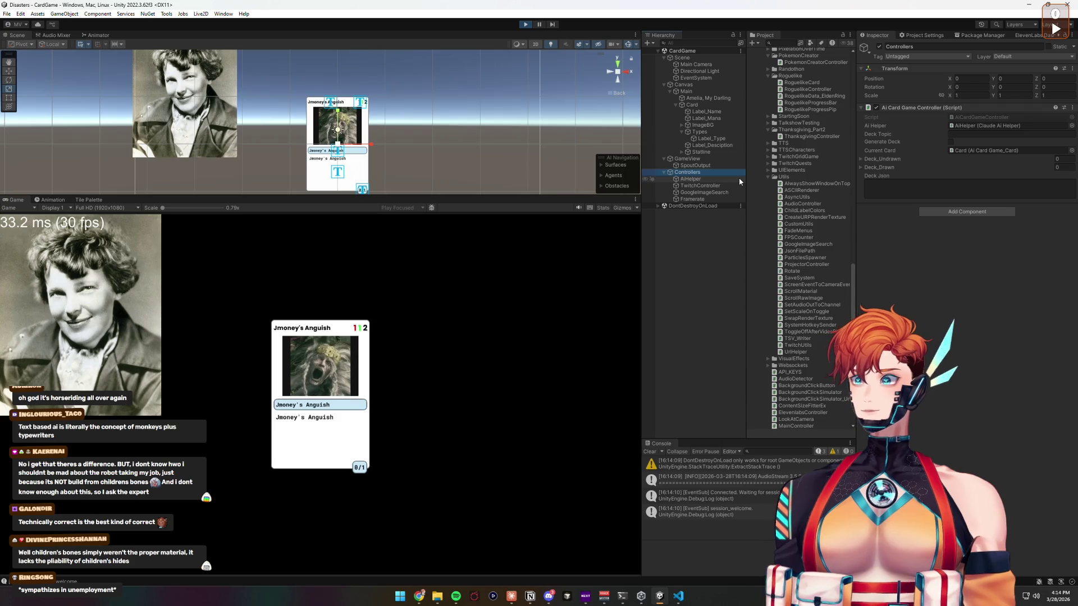
{"action": "left_click", "coordinate": [954, 188]}
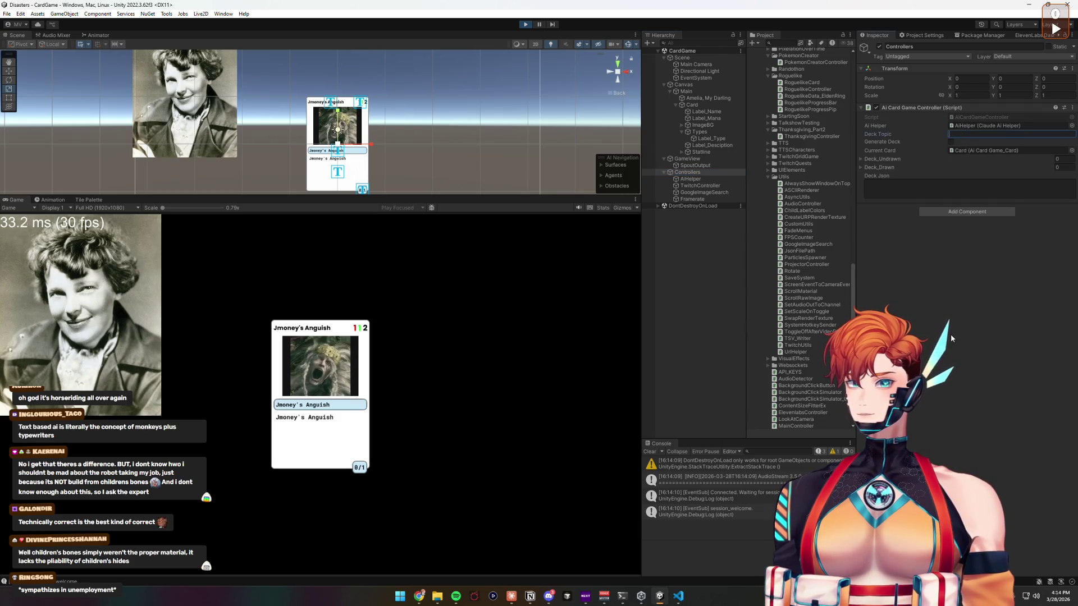
{"action": "left_click", "coordinate": [968, 134]}
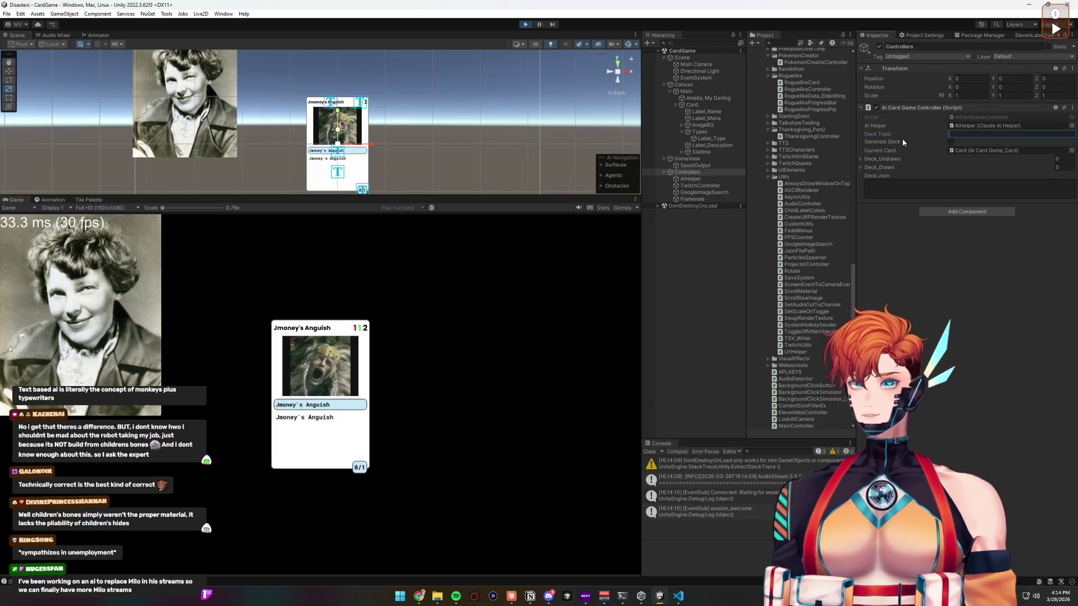
{"action": "type", "text": "tech"}
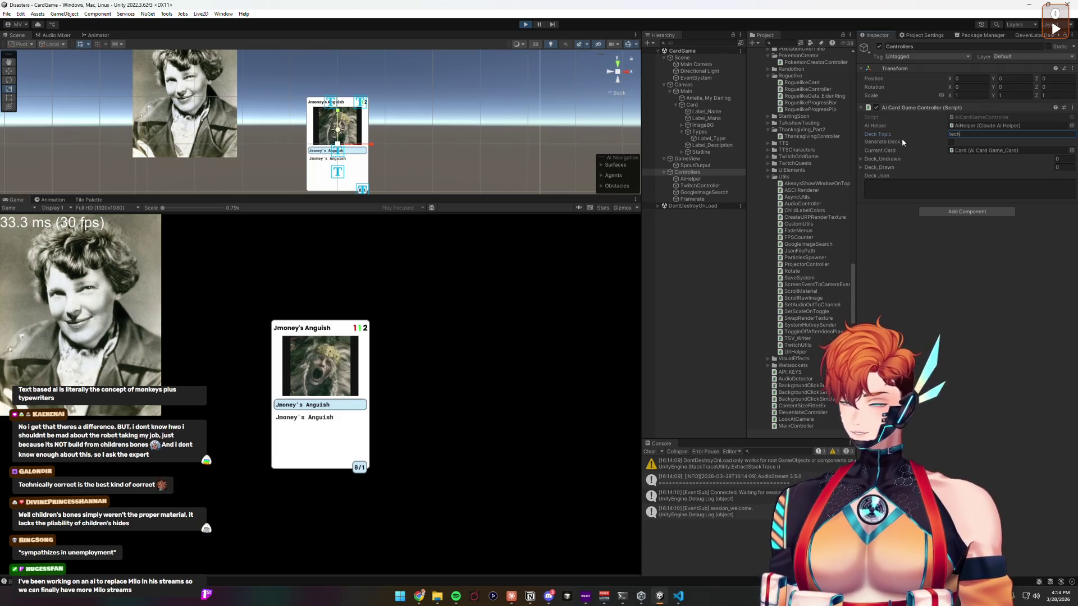
{"action": "type", "text": "nical"}
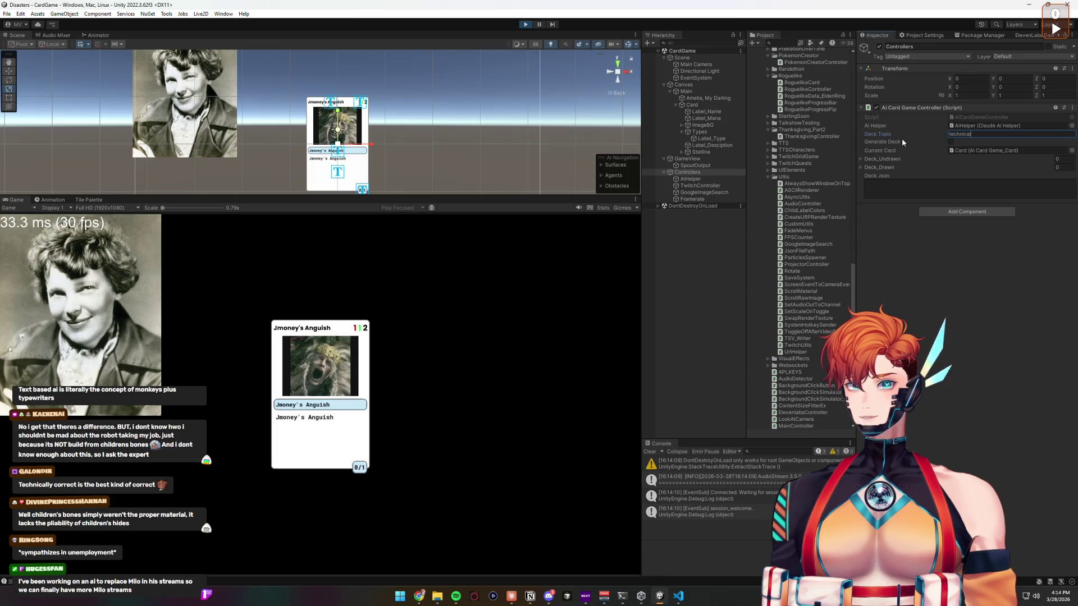
{"action": "type", "text": "ly correct"}
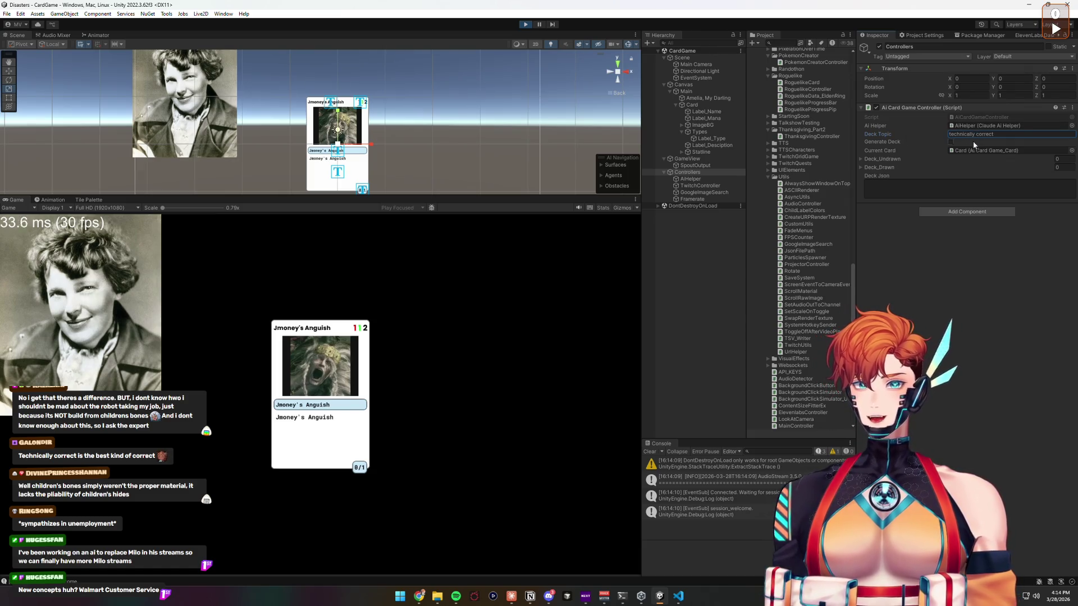
- Tick Generate Deck to build the 'technically correct' deck, then reselect Card and Controllers
{"action": "left_click", "coordinate": [950, 140]}
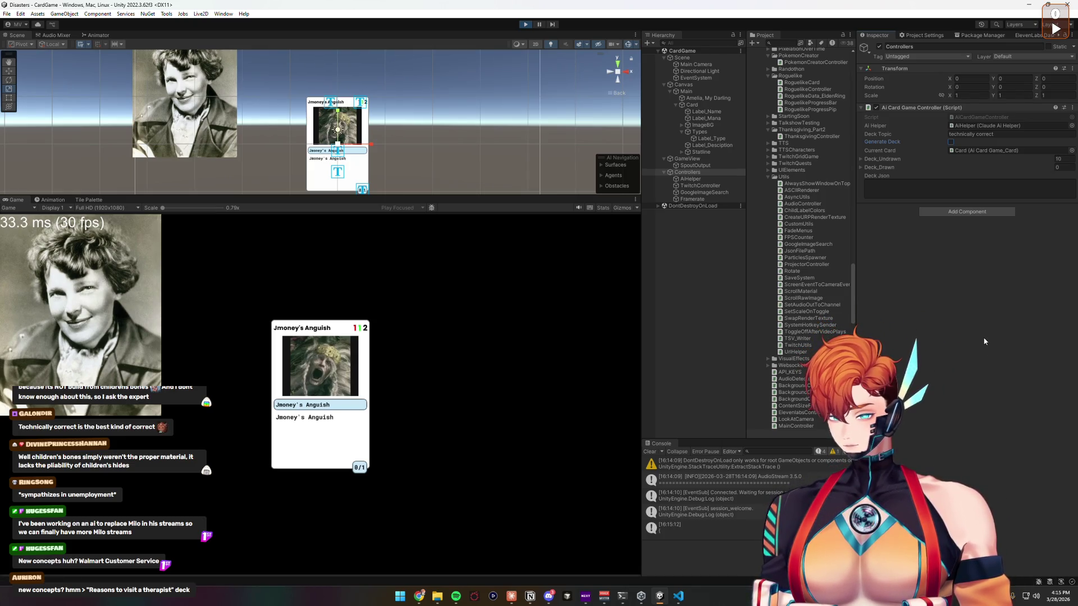
{"action": "left_click", "coordinate": [658, 105]}
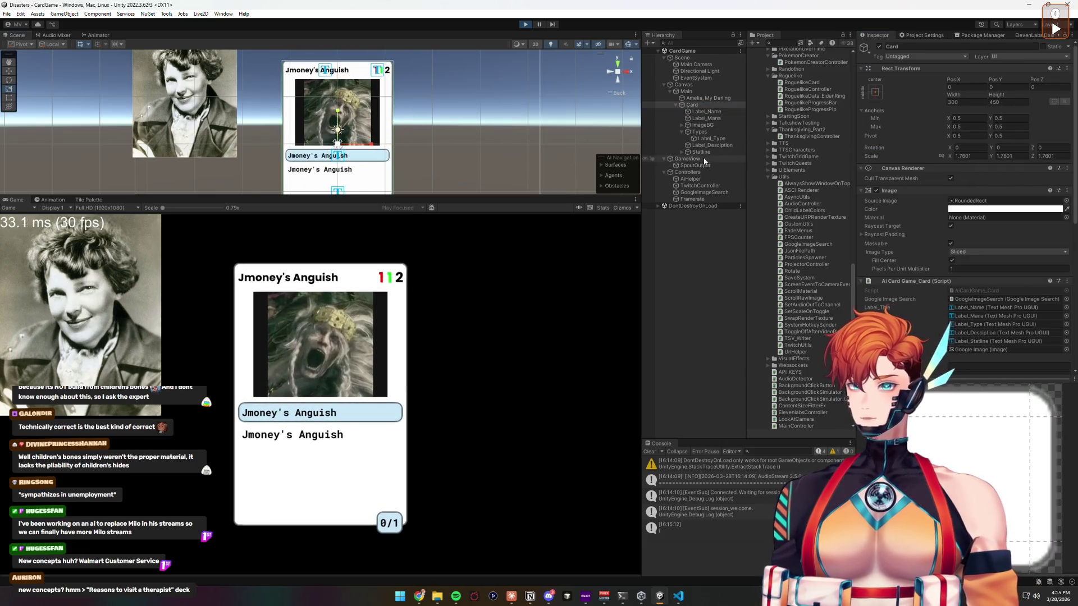
{"action": "left_click", "coordinate": [687, 172]}
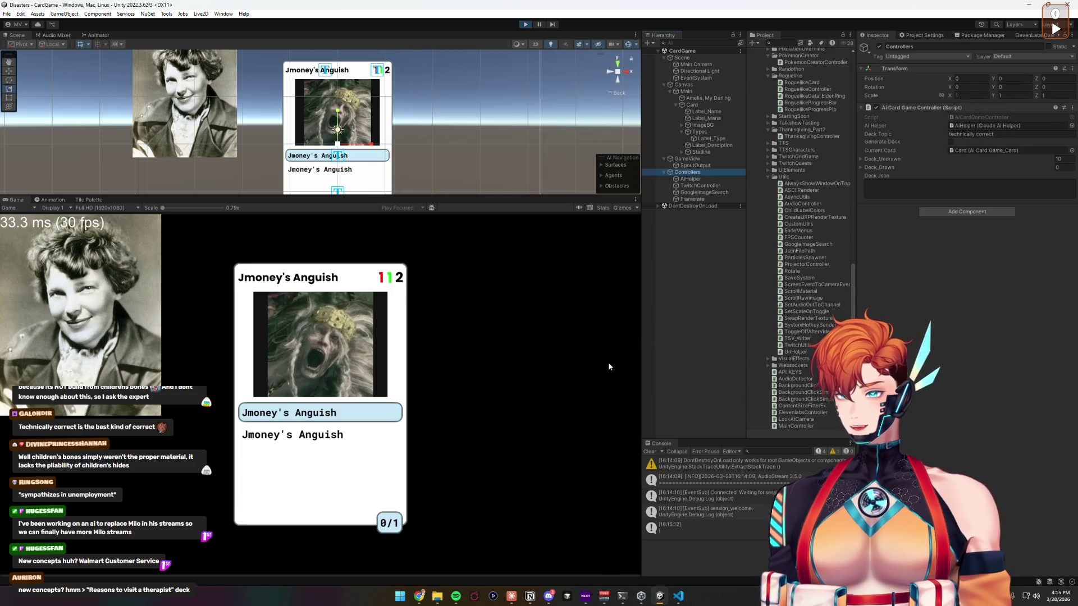
- Focus the Game view to display the Pedantic Scholar card, then clear the Console
{"action": "left_click", "coordinate": [329, 473]}
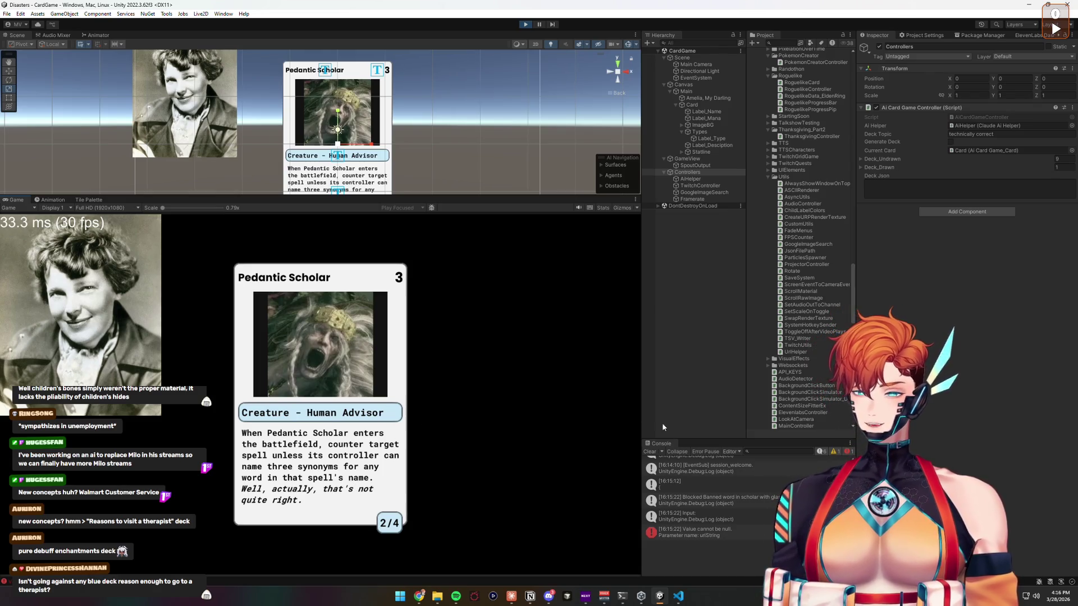
{"action": "left_click", "coordinate": [649, 452]}
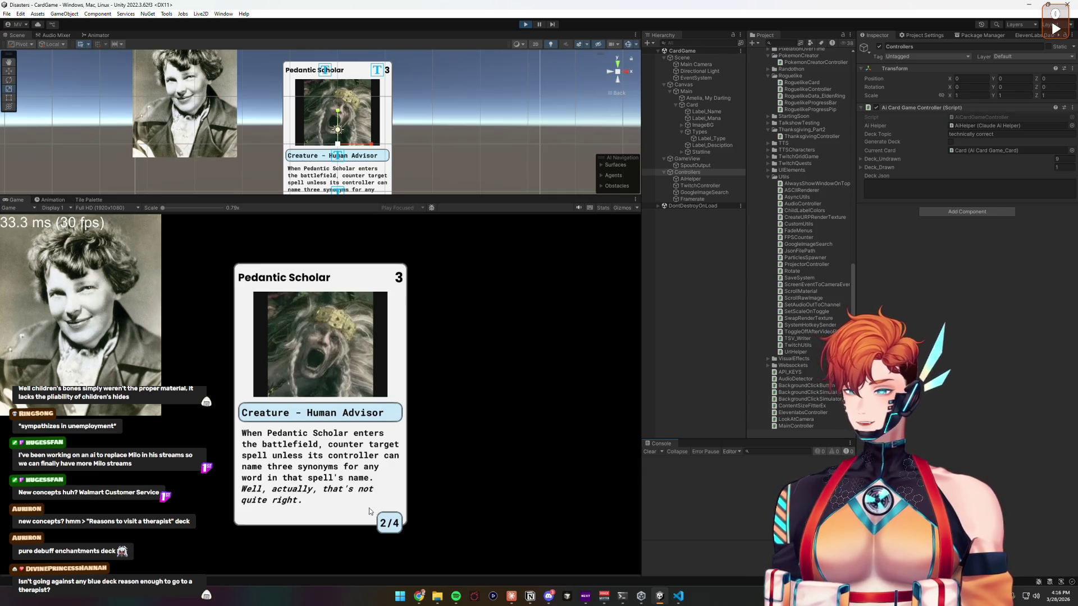
- Draw the Literal Interpretation instant, clear the Console, and select the Amelia portrait image
{"action": "left_click", "coordinate": [353, 476]}
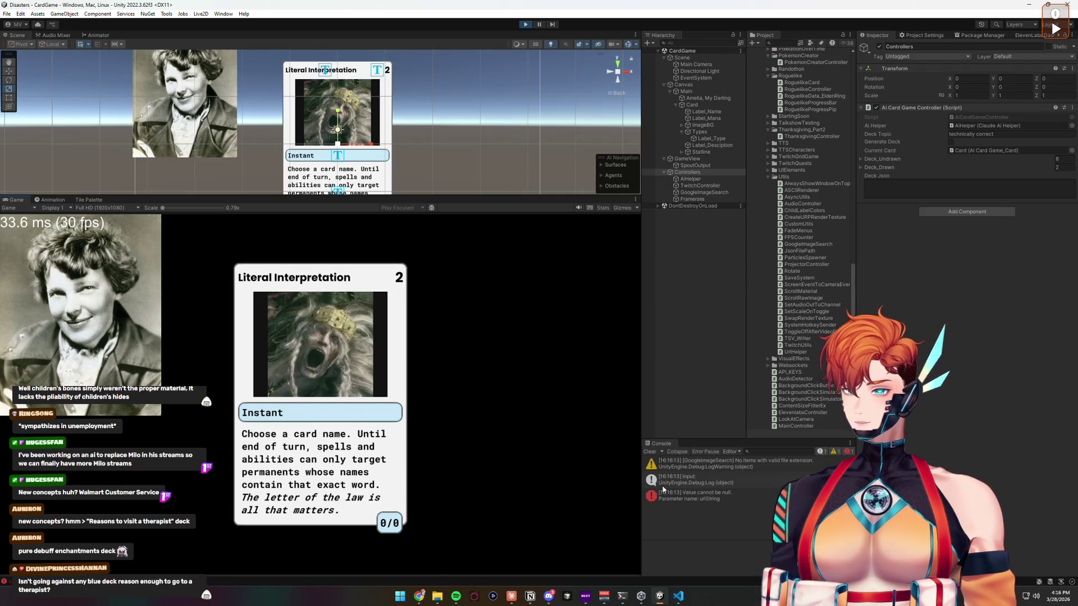
{"action": "left_click", "coordinate": [649, 451]}
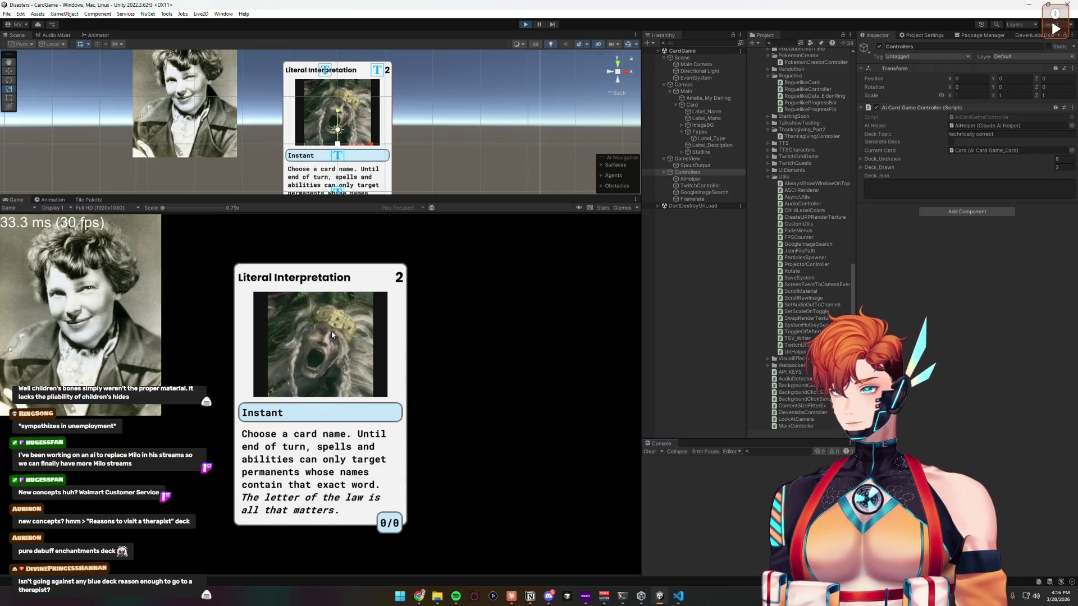
{"action": "left_click", "coordinate": [206, 129]}
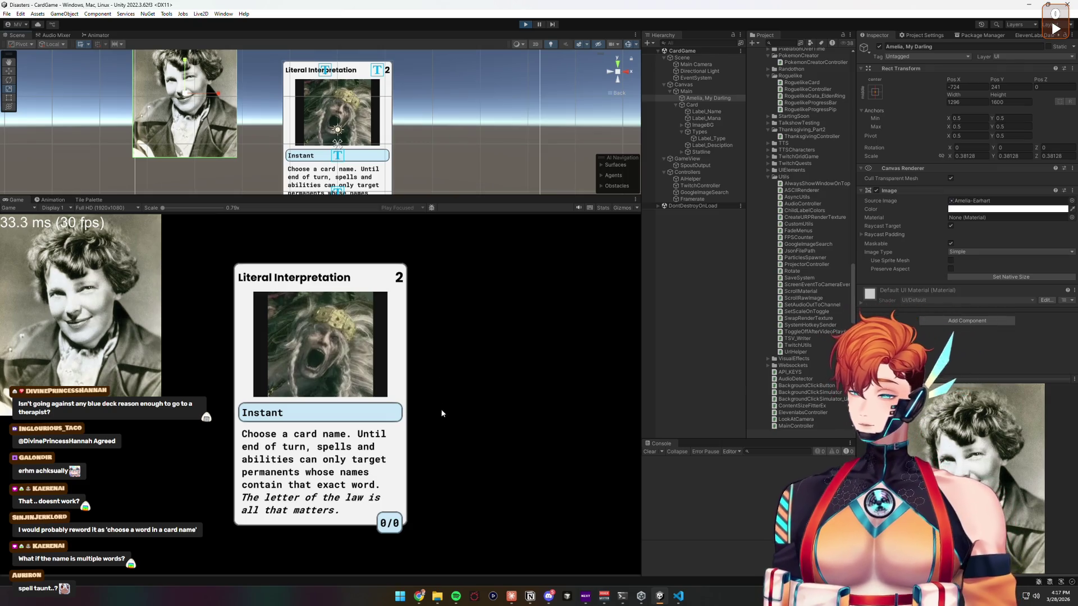
- Keep drawing cards in the Game view until the Nitpicker's Paradise land appears
{"action": "left_click", "coordinate": [375, 448]}
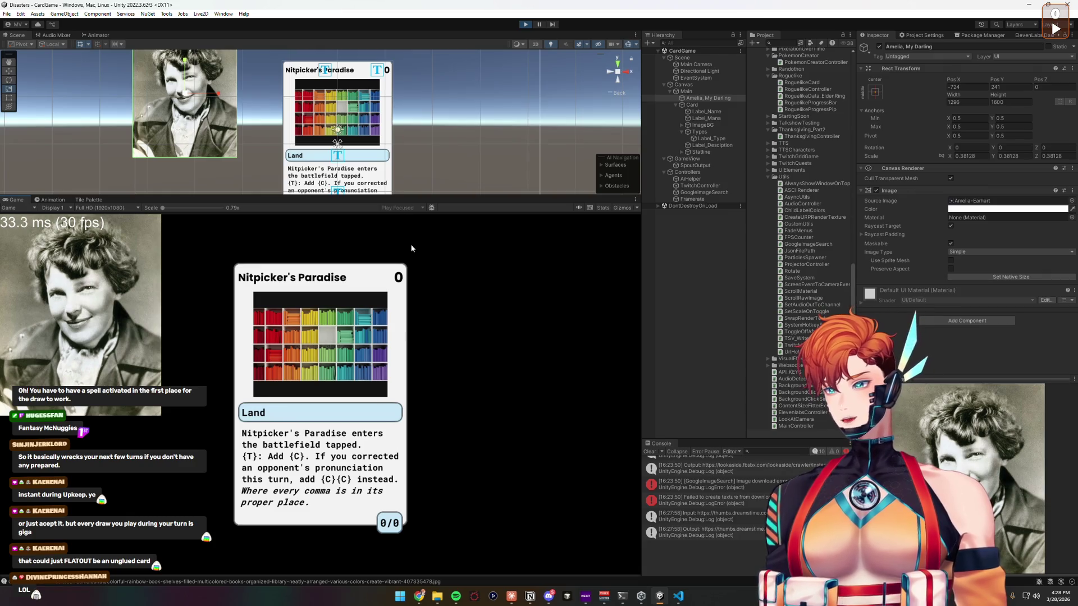
- Stop and restart Play mode so the game resets to the Jmoney's Anguish card
{"action": "left_click", "coordinate": [525, 24]}
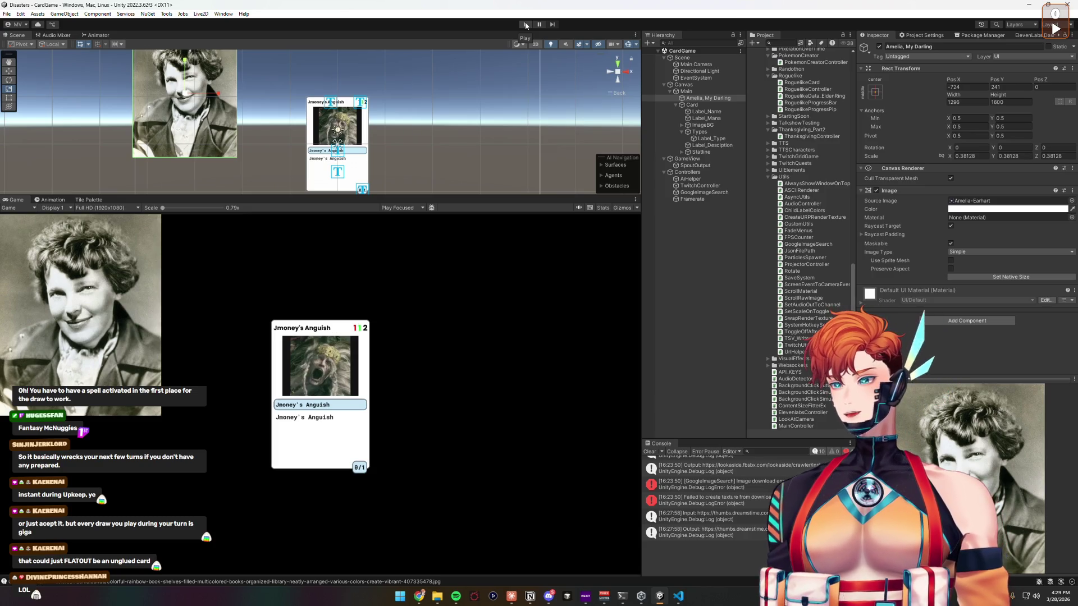
{"action": "left_click", "coordinate": [526, 25]}
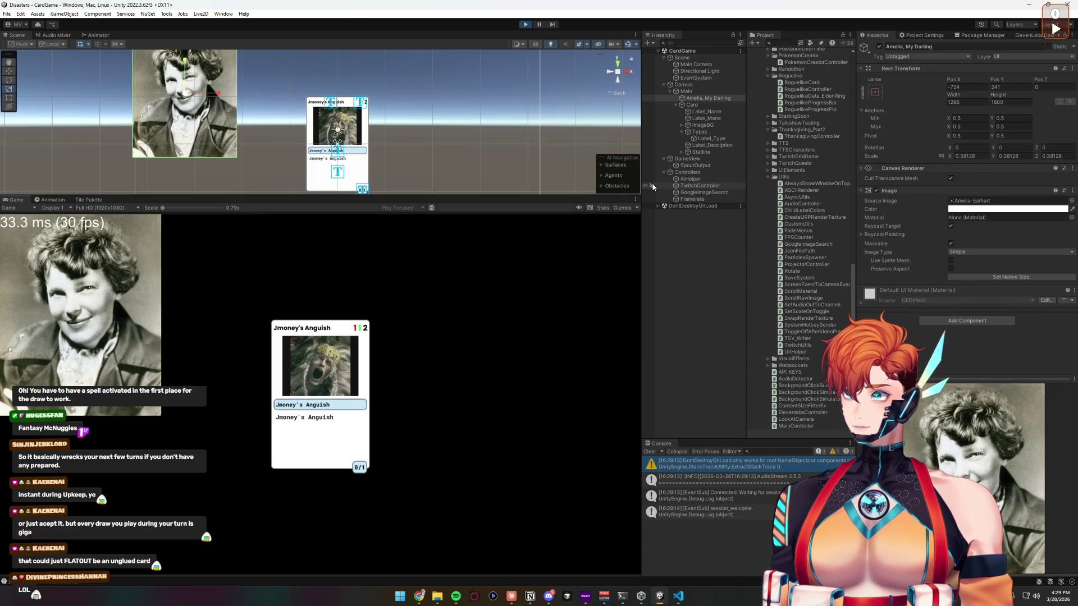
- Select Card, then Amelia, My Darling, then Controllers to show the AI Card Game Controller
{"action": "left_click", "coordinate": [699, 106]}
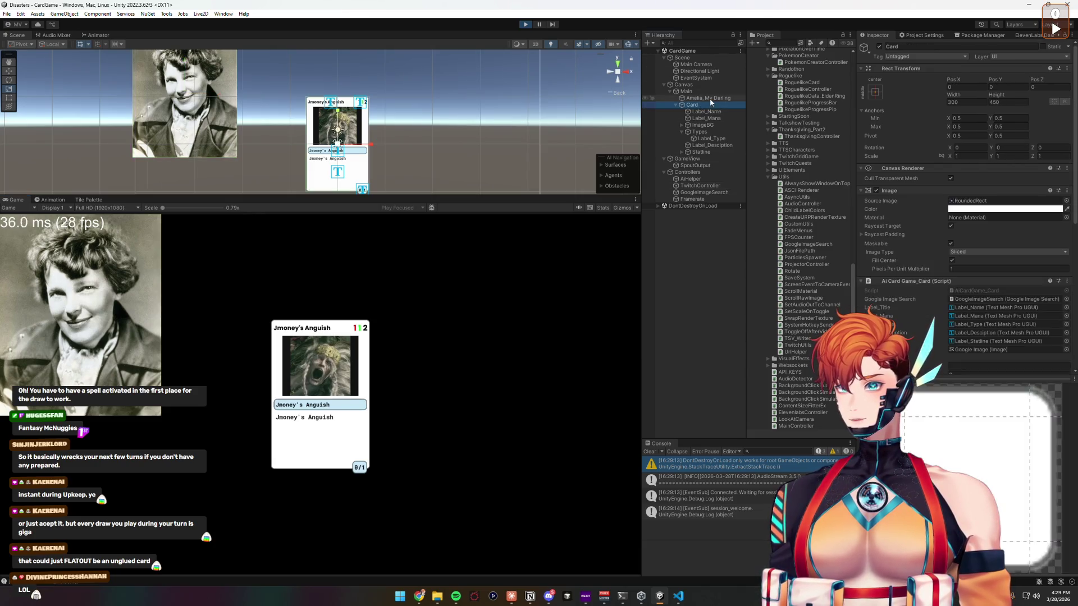
{"action": "left_click", "coordinate": [710, 99]}
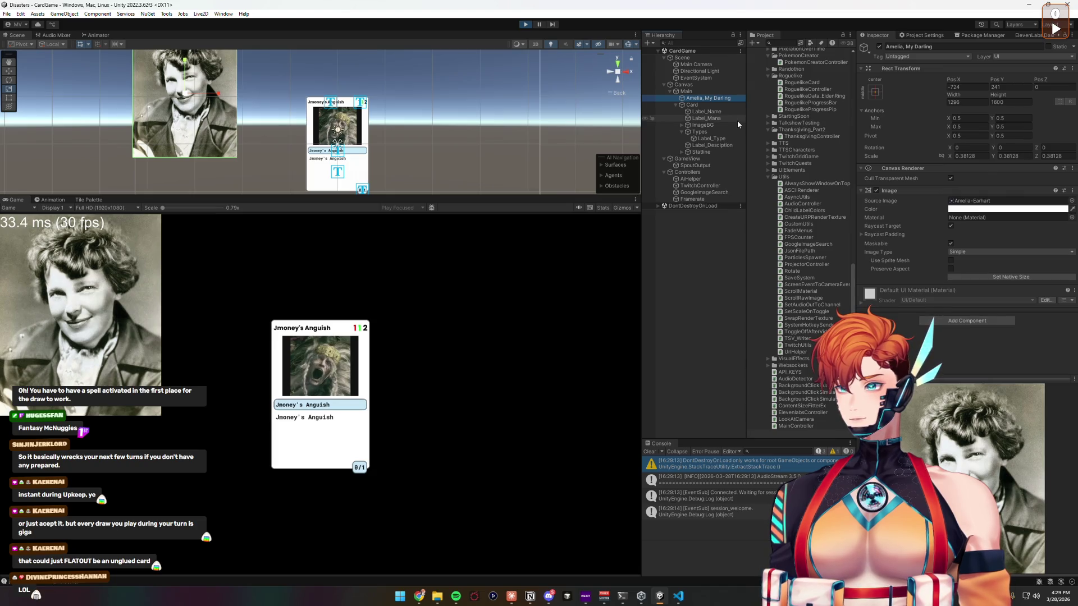
{"action": "left_click", "coordinate": [697, 172]}
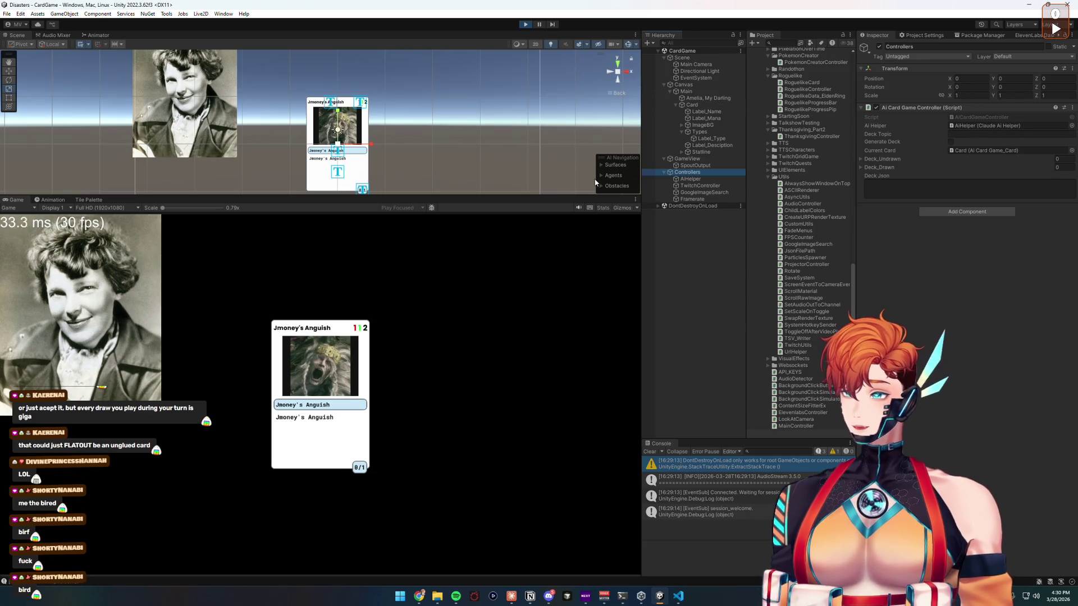
- Set the Deck Topic to 'Nana the bird (phoenix)' and tick Generate Deck
{"action": "left_click", "coordinate": [960, 135]}
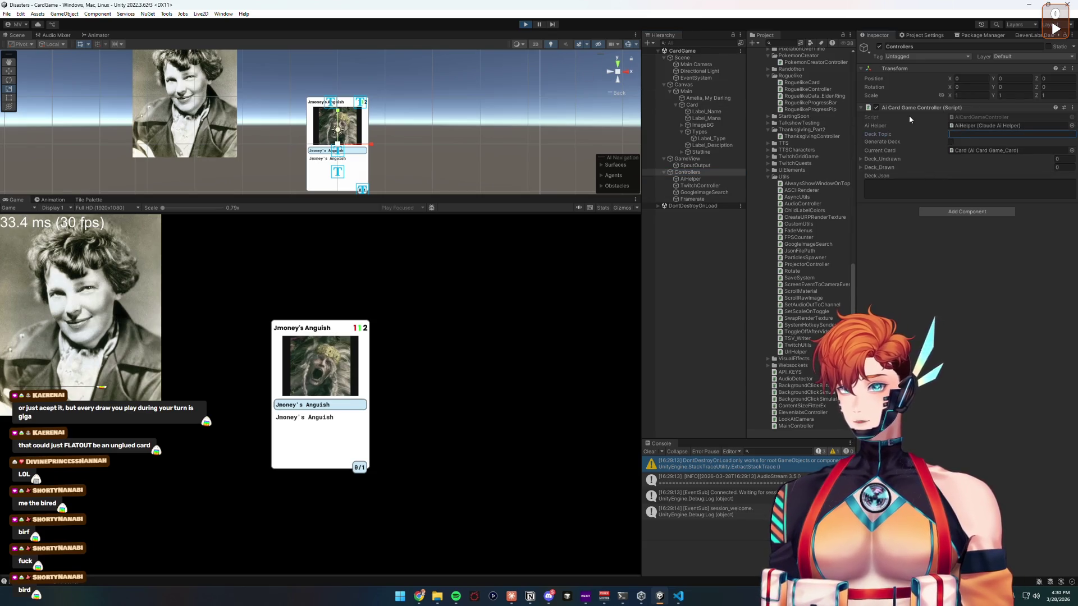
{"action": "type", "text": "Nana the bird"}
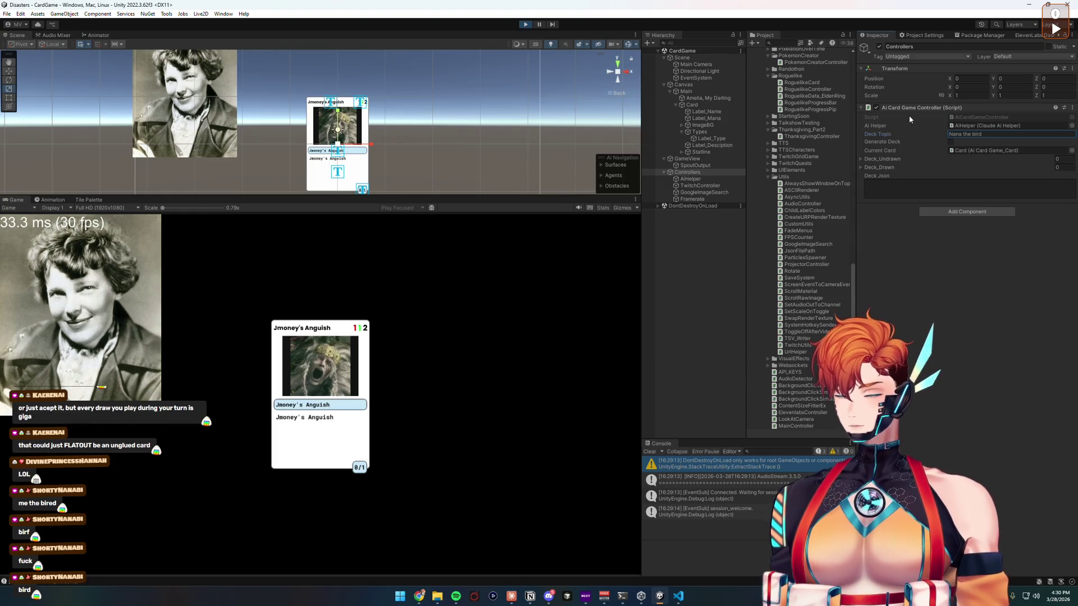
{"action": "left_click", "coordinate": [971, 134]}
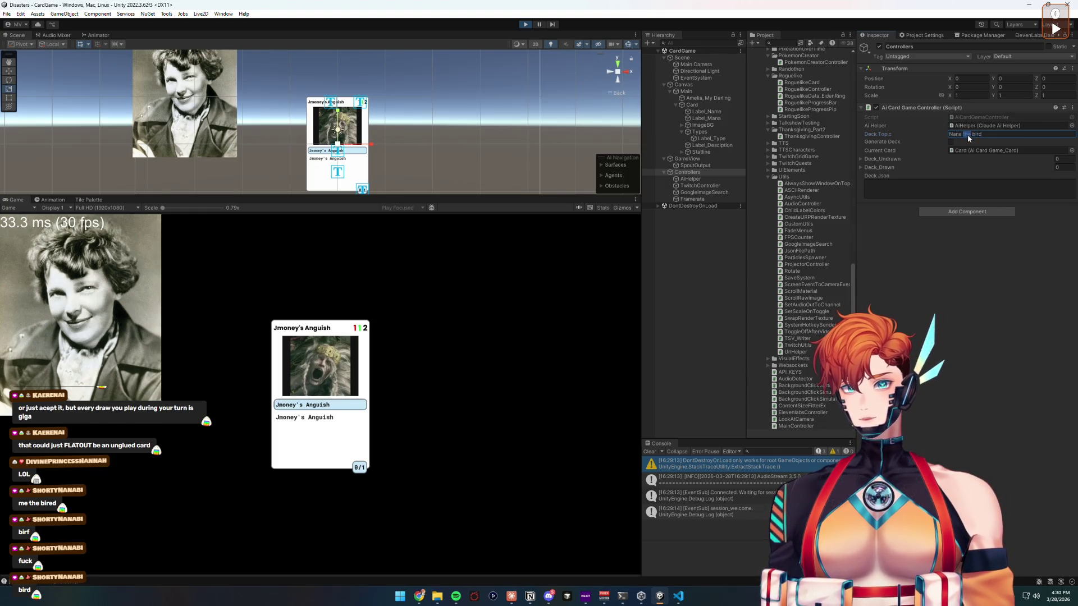
{"action": "key", "text": "End"}
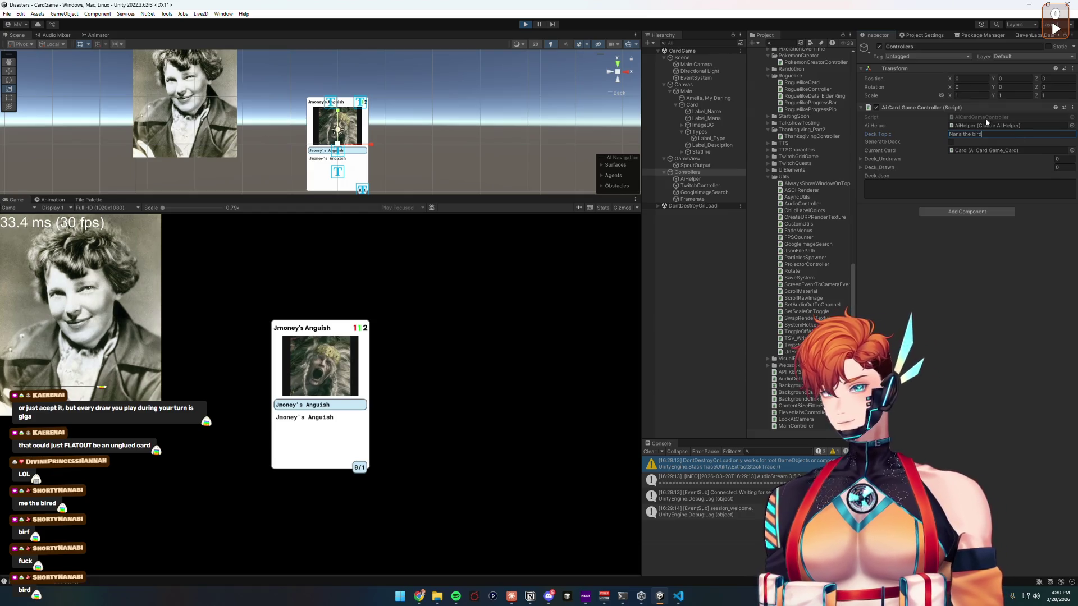
{"action": "type", "text": " (phoenix)"}
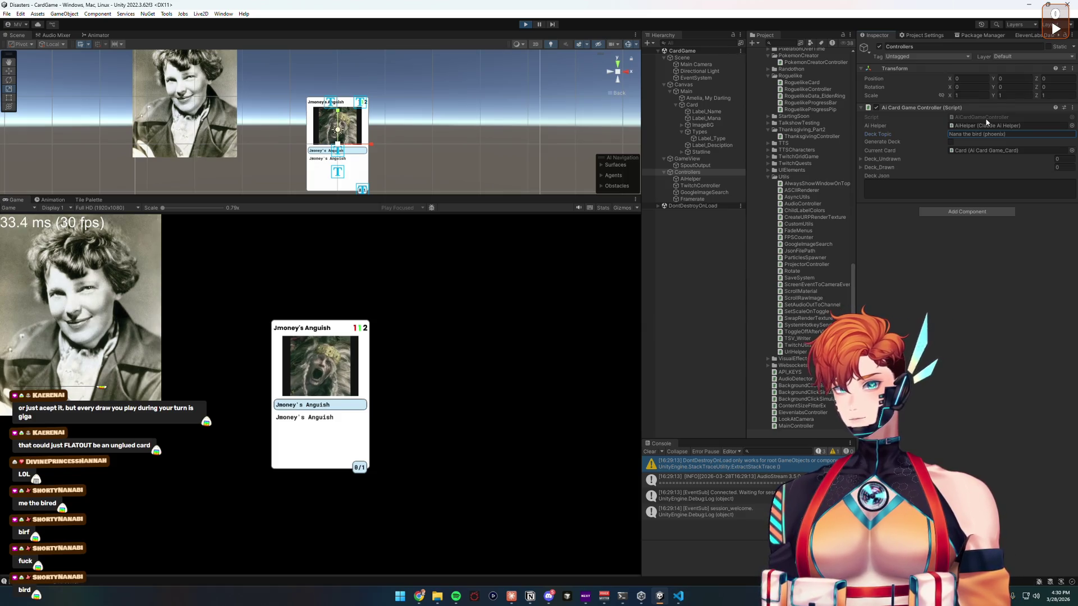
{"action": "key", "text": "Return"}
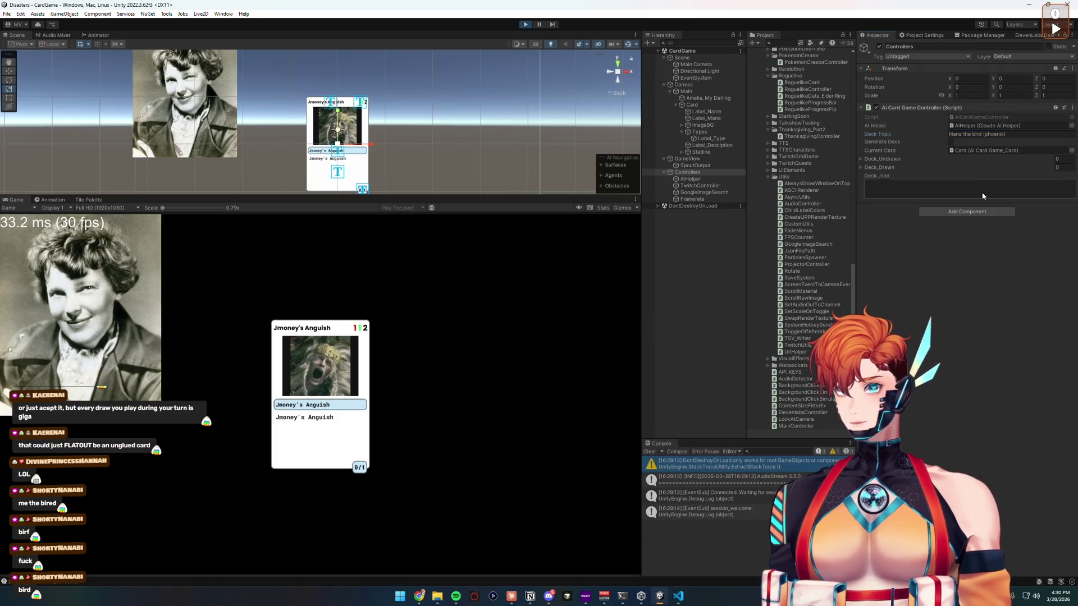
{"action": "left_click", "coordinate": [950, 142]}
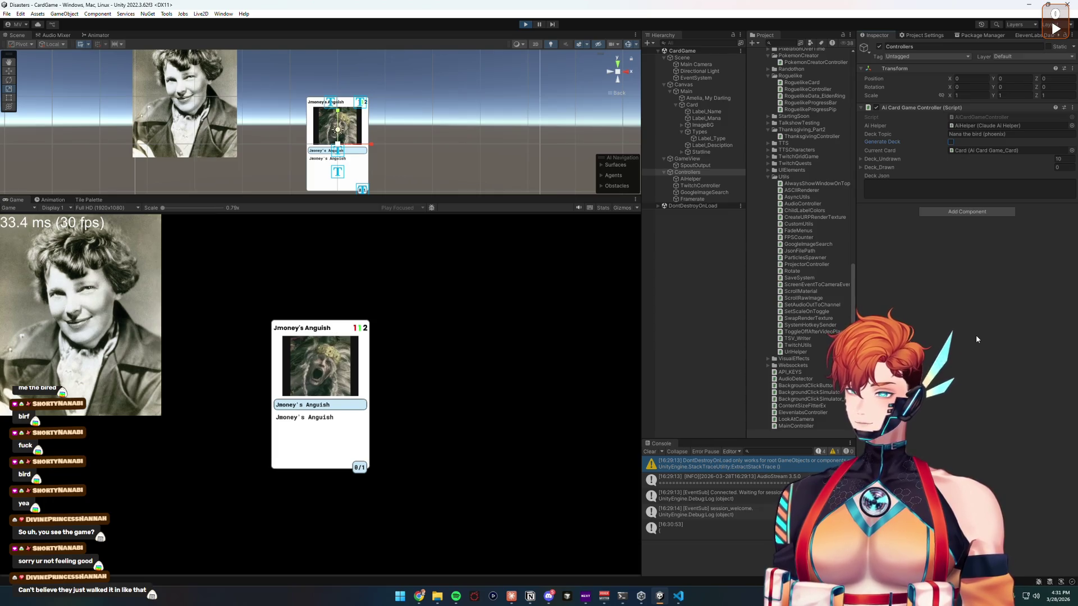
- Regenerate the deck from the unchanged Nana the bird topic, leaving 10 undrawn cards
{"action": "left_click", "coordinate": [956, 136]}
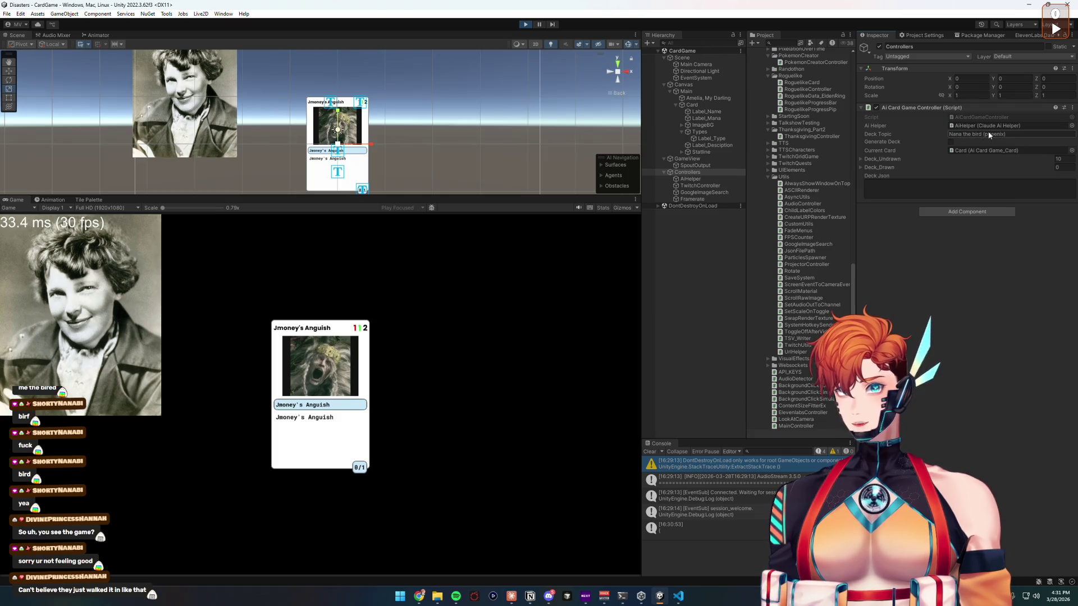
{"action": "left_click", "coordinate": [1003, 369]}
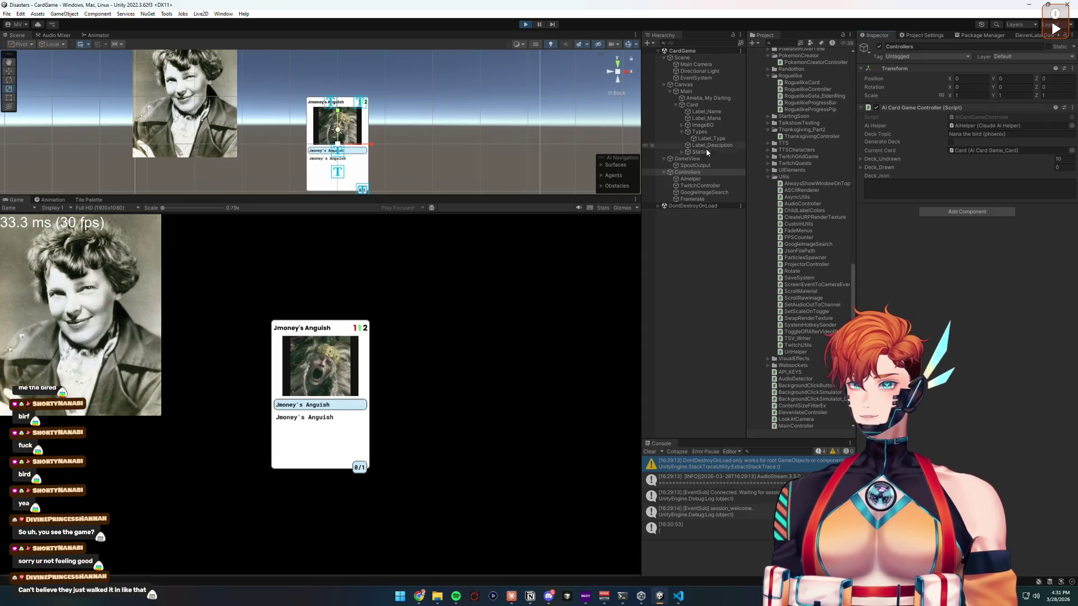
{"action": "left_click", "coordinate": [692, 105]}
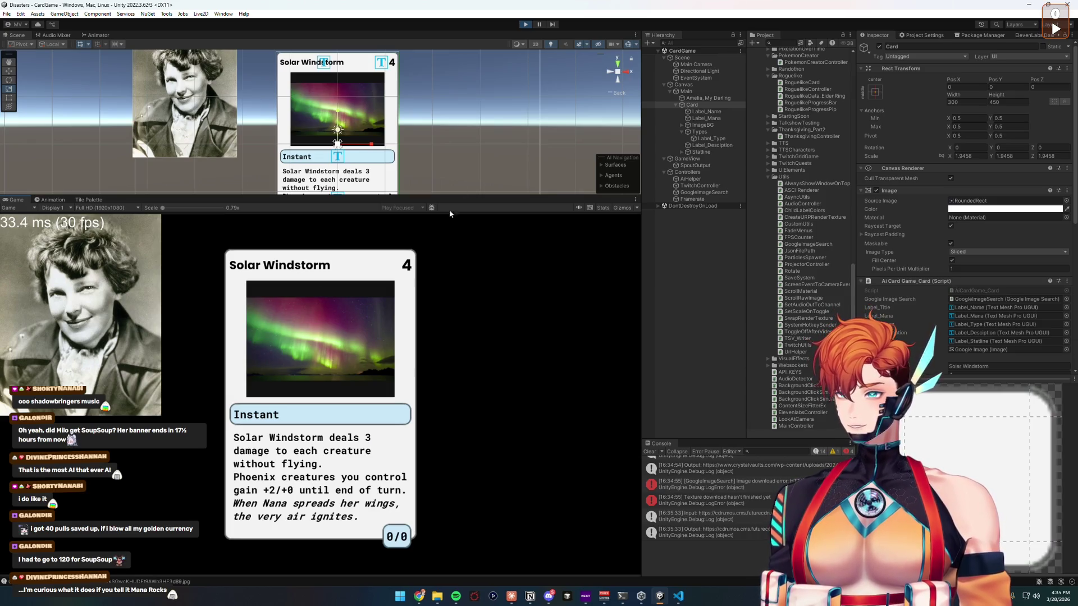
- Exit play mode, returning the card to the Jmoney's Anguish placeholder
{"action": "left_click", "coordinate": [525, 24]}
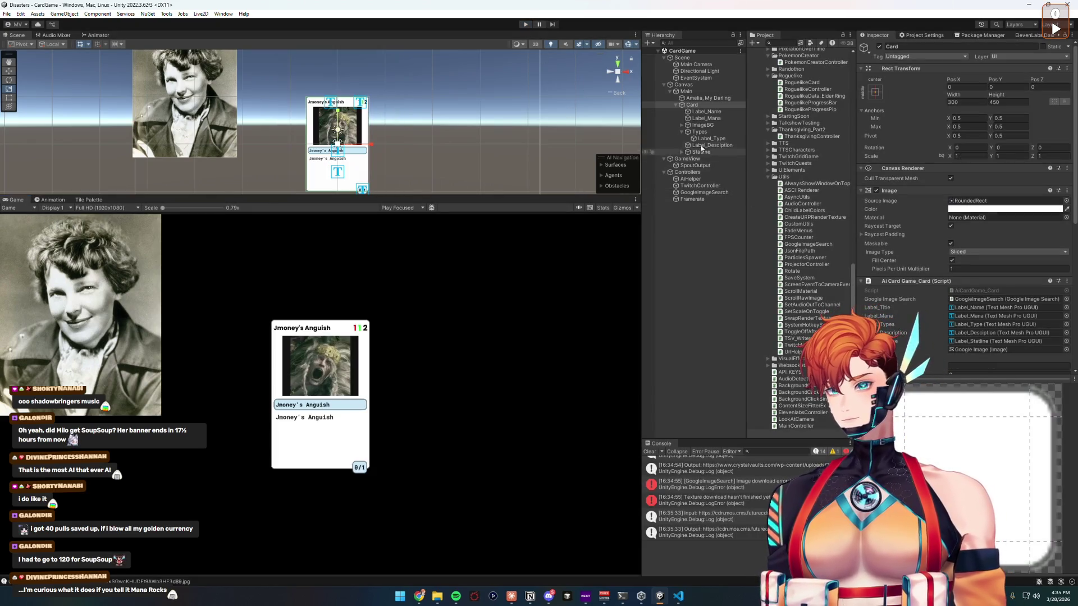
- Re-enter play mode and set the controller's Deck Topic to 'Mana Rocks'
{"action": "left_click", "coordinate": [688, 172]}
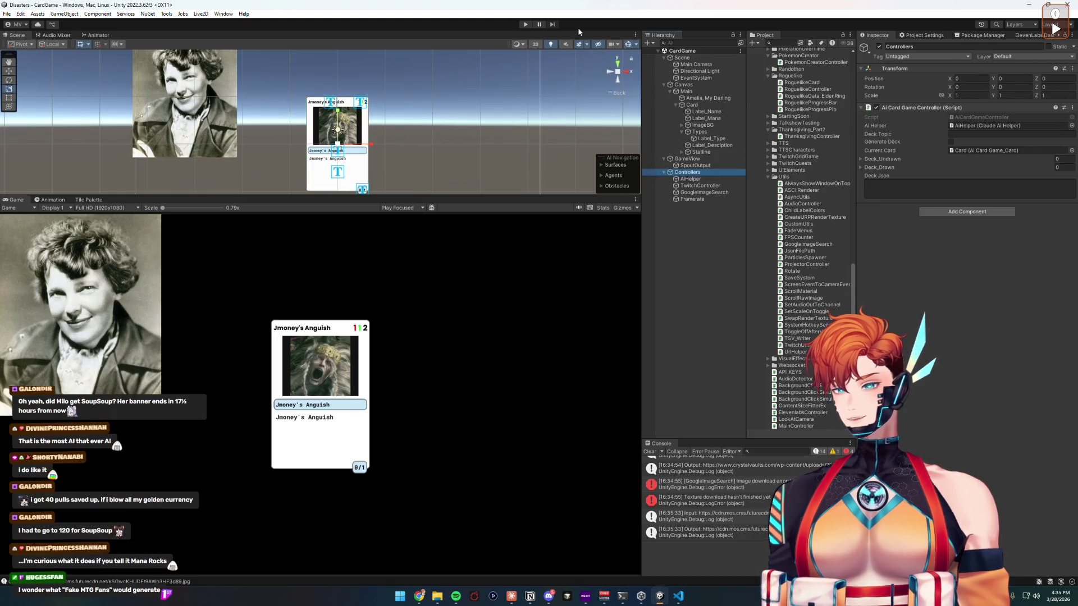
{"action": "left_click", "coordinate": [524, 24]}
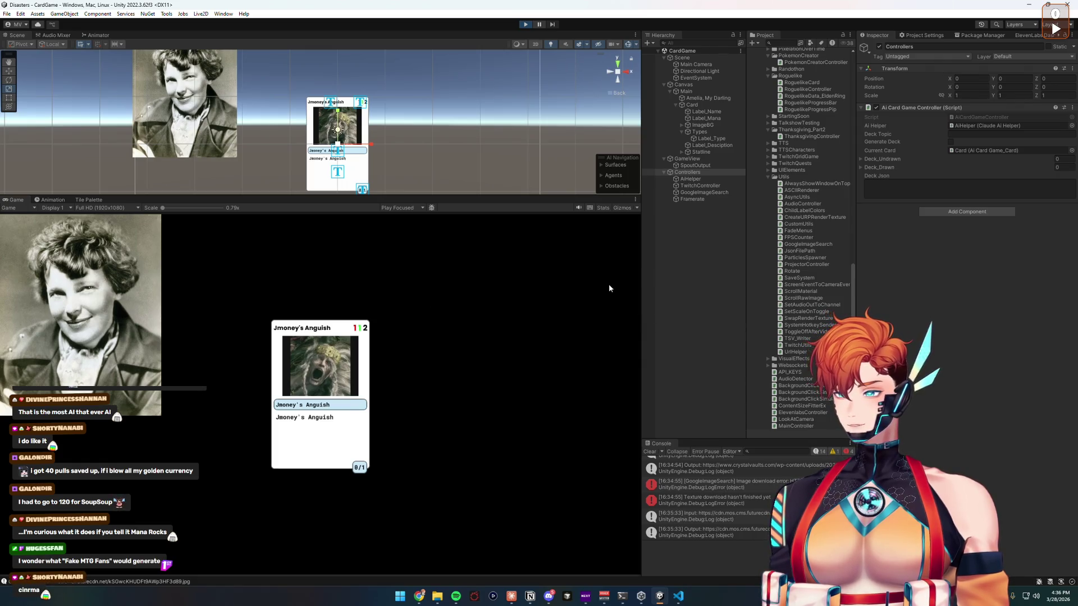
{"action": "left_click", "coordinate": [959, 134]}
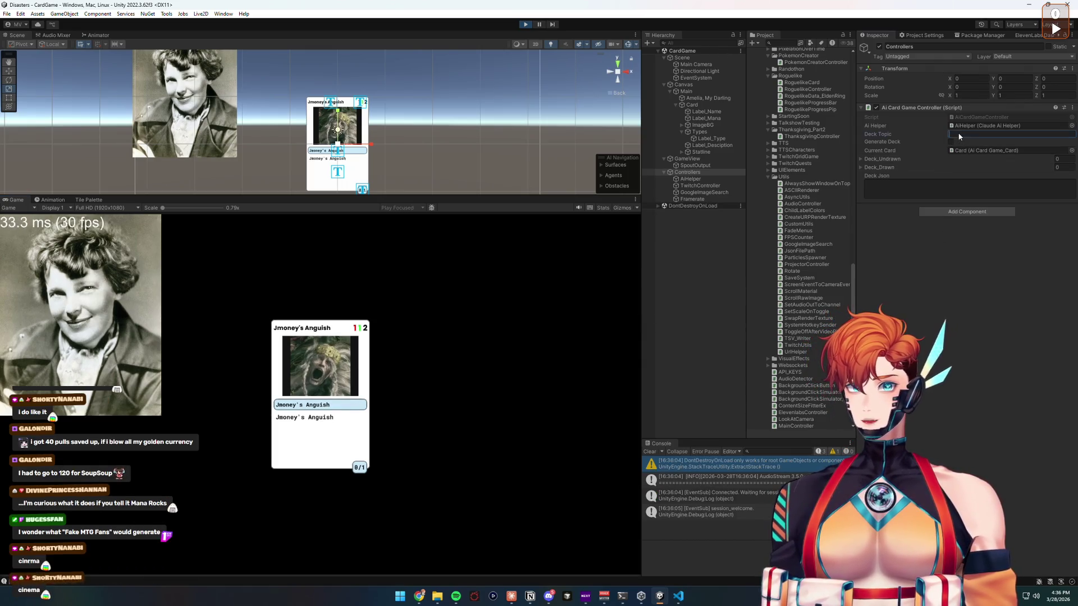
{"action": "type", "text": "Mana Rocks"}
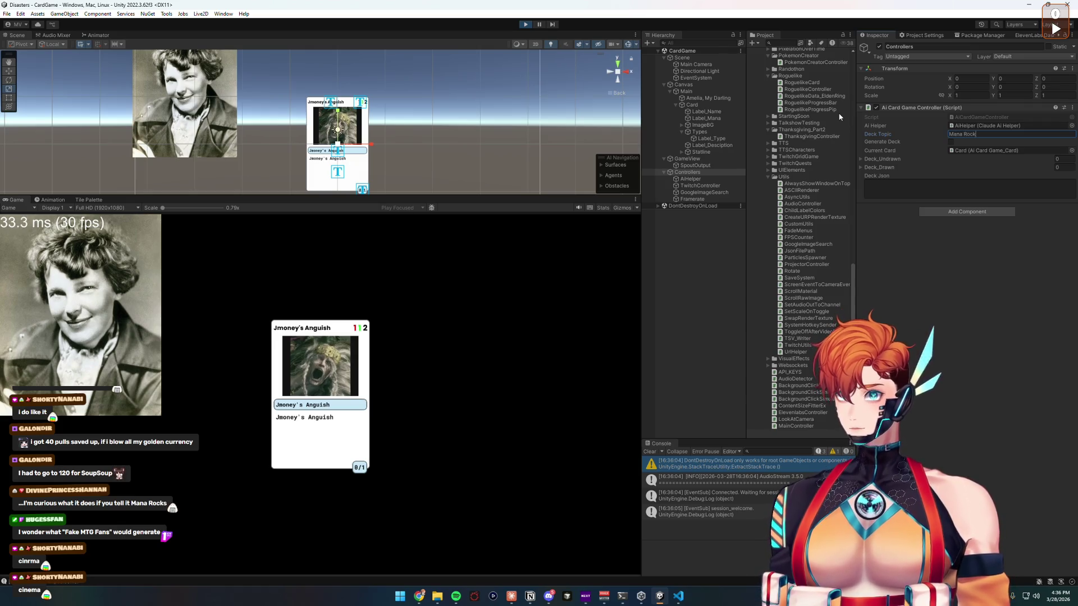
{"action": "key", "text": "Return"}
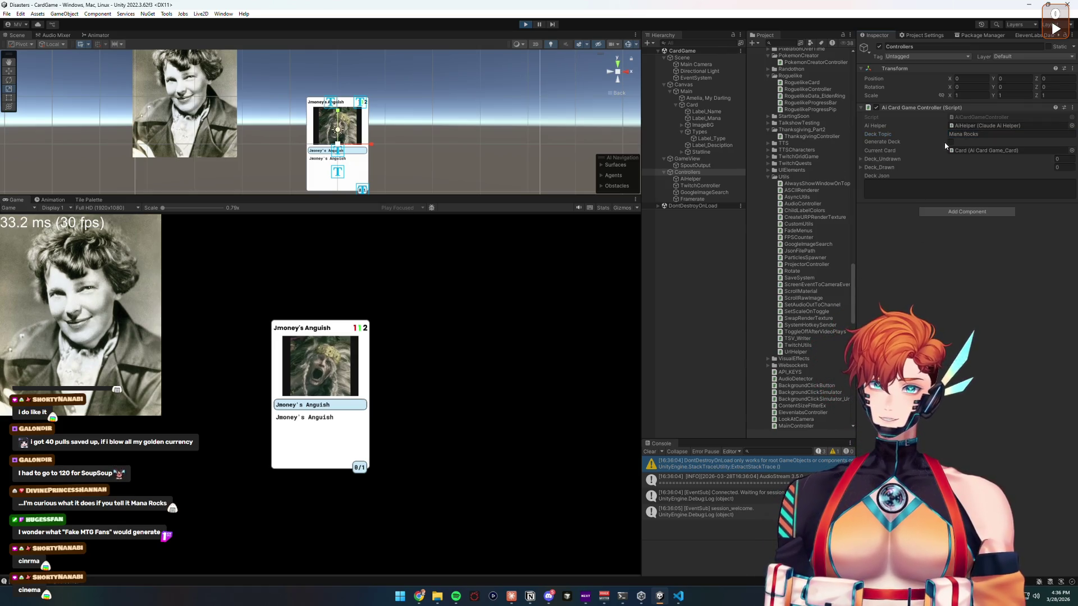
- Generate the Mana Rocks deck and scale the Card object up to 1.822
{"action": "left_click", "coordinate": [951, 142]}
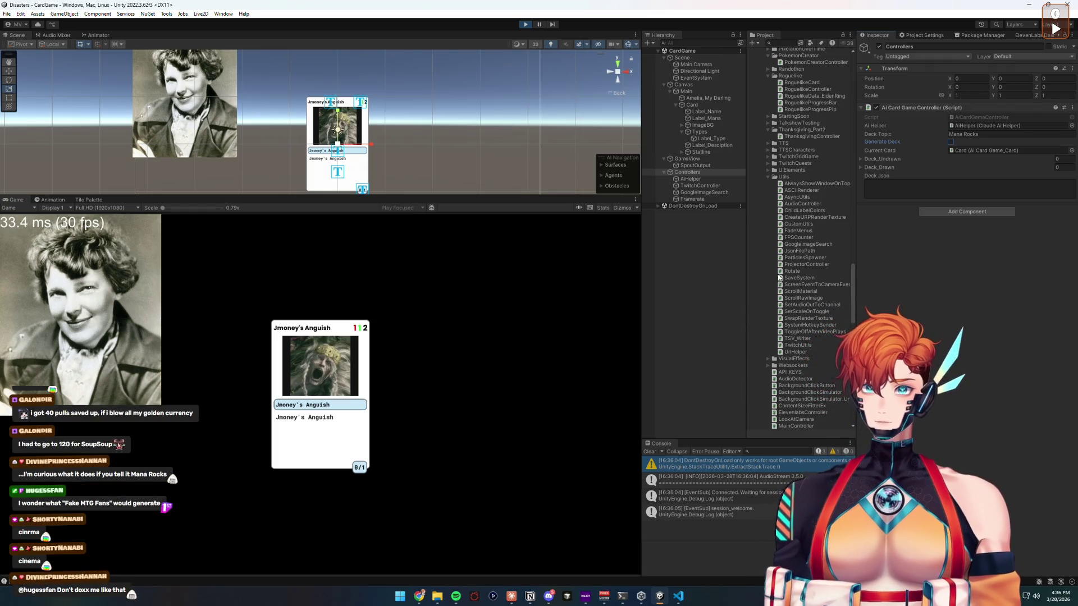
{"action": "left_click", "coordinate": [692, 105]}
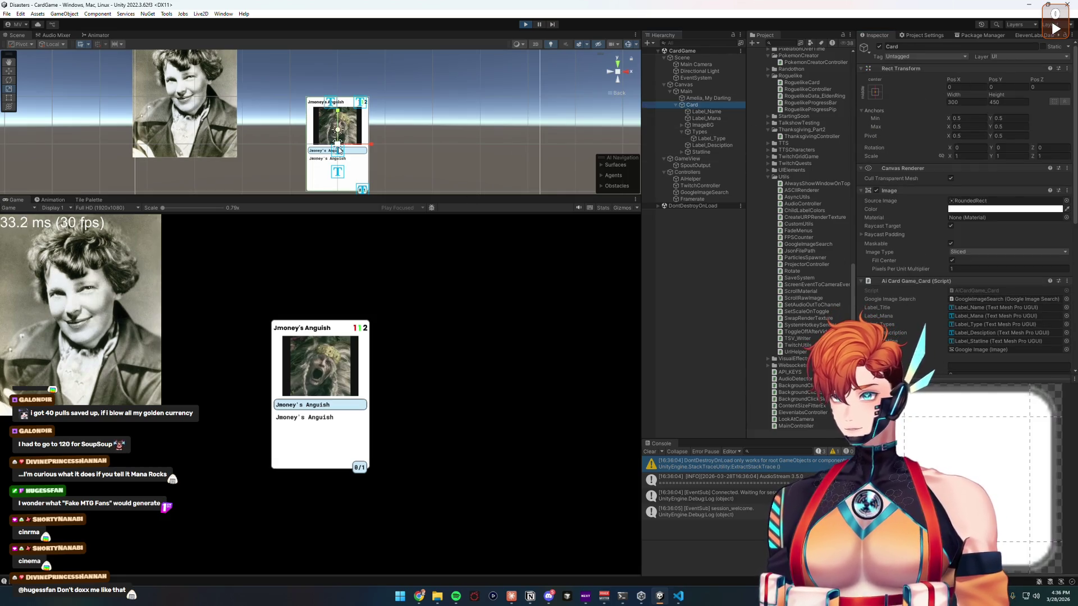
{"action": "left_click_drag", "start_coordinate": [339, 148], "coordinate": [371, 142]}
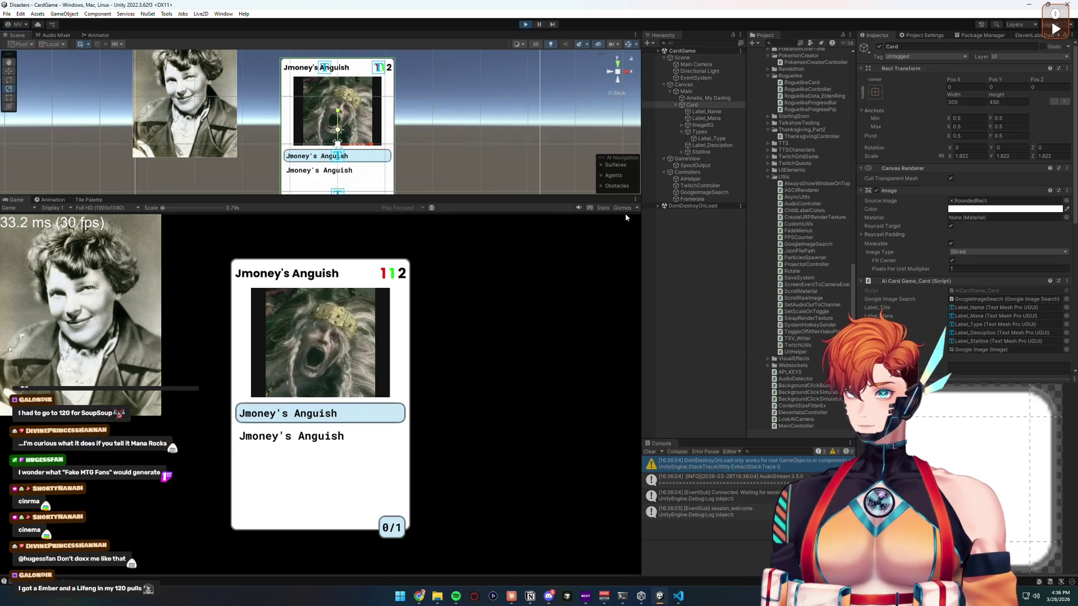
- Tick Generate Deck on the Controllers object to create ten undrawn Mana Rocks cards
{"action": "left_click", "coordinate": [701, 173]}
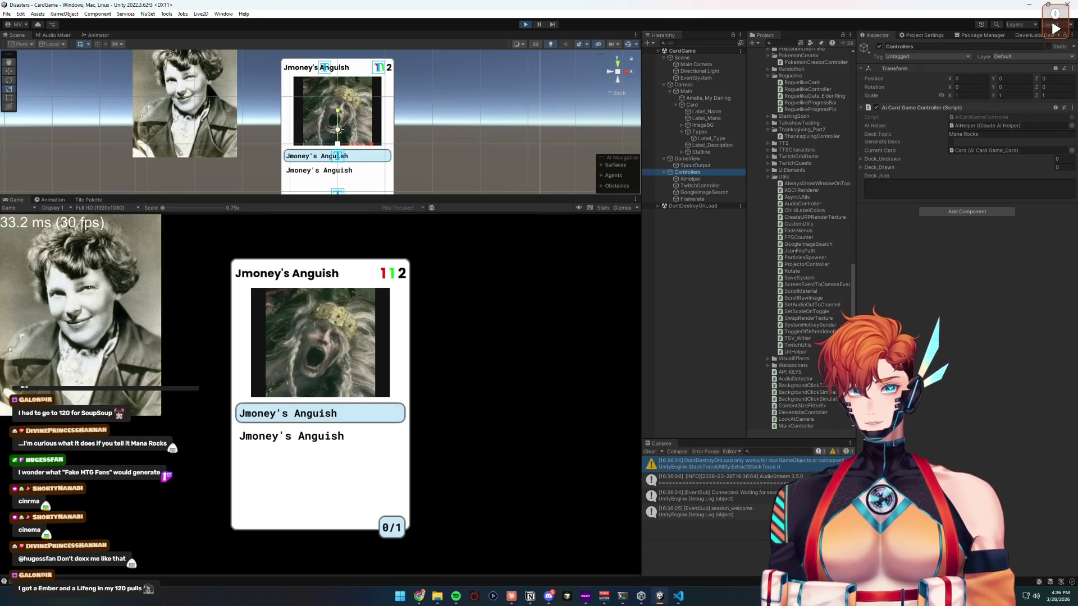
{"action": "left_click", "coordinate": [950, 141]}
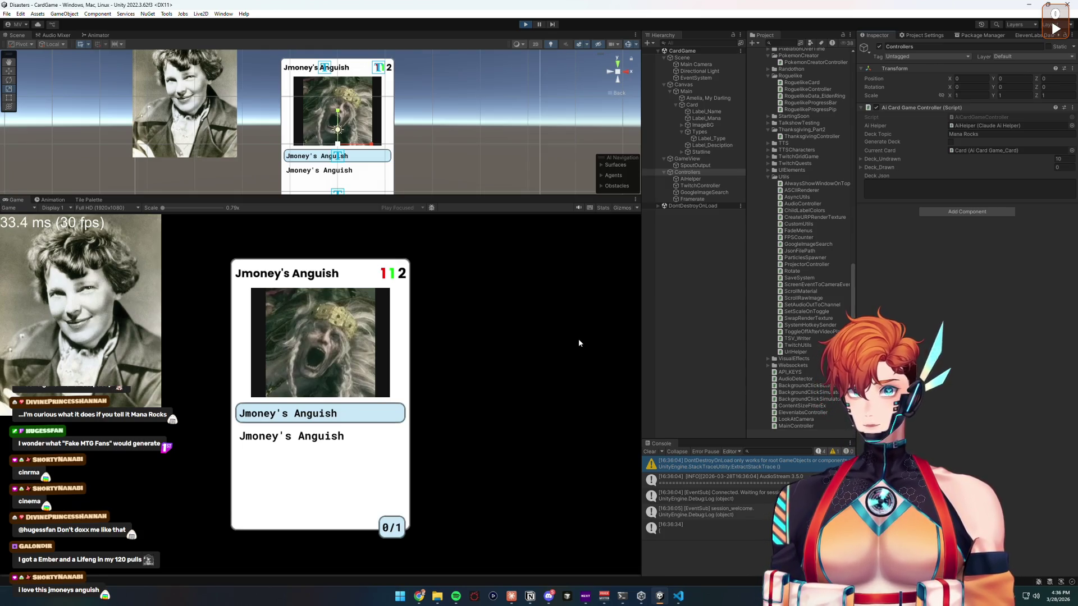
- Draw seven Mana Rocks cards in turn, from Primordial Mana Geode through Living Mana Stone to Unstable Mana Core
{"action": "left_click", "coordinate": [363, 457]}
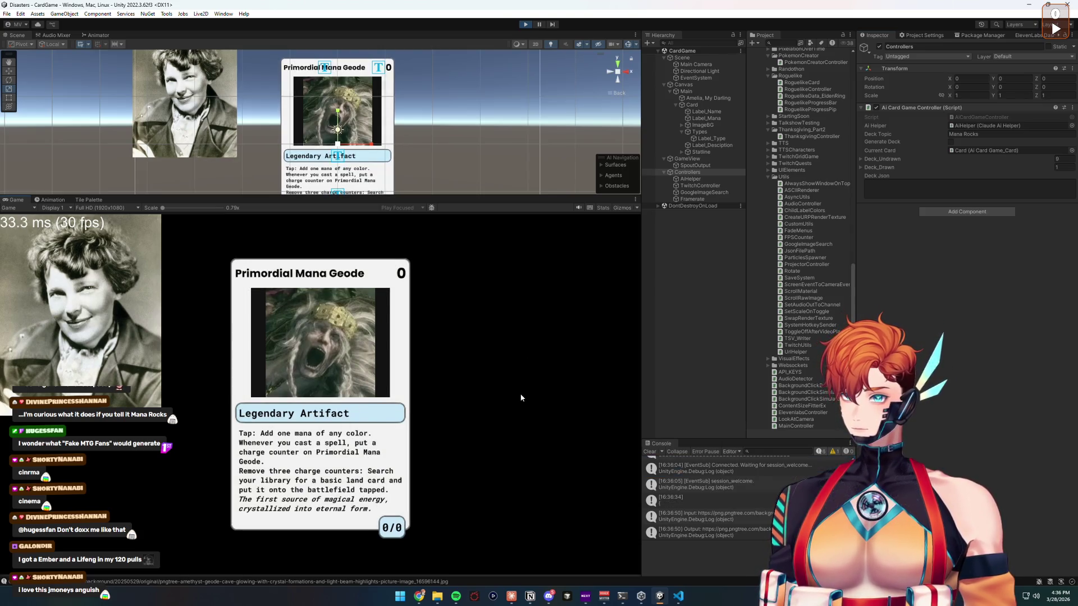
{"action": "left_click", "coordinate": [356, 450]}
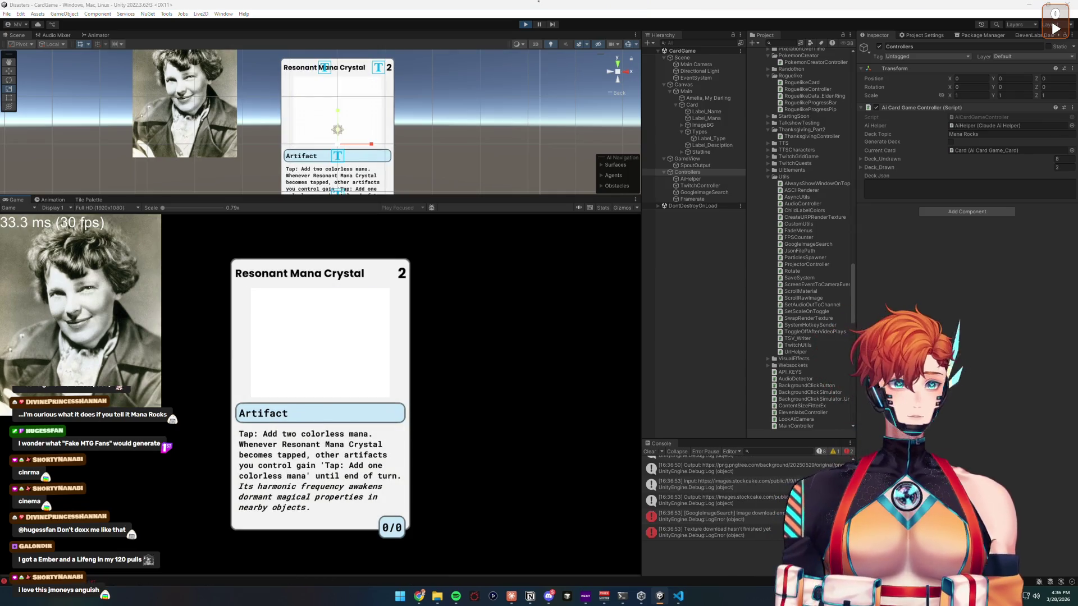
{"action": "left_click", "coordinate": [355, 495]}
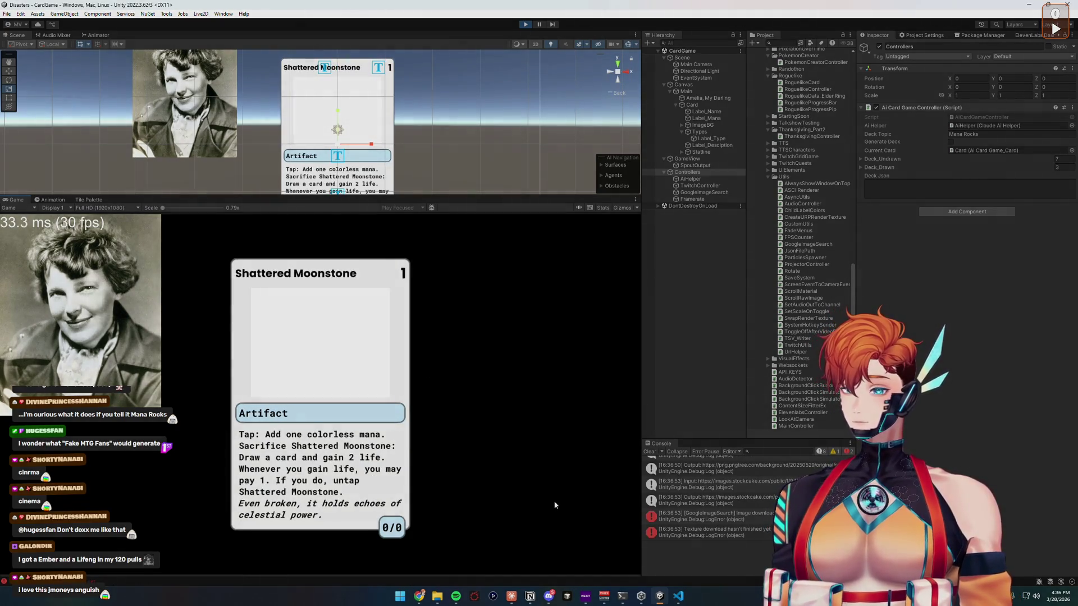
{"action": "left_click", "coordinate": [408, 512]}
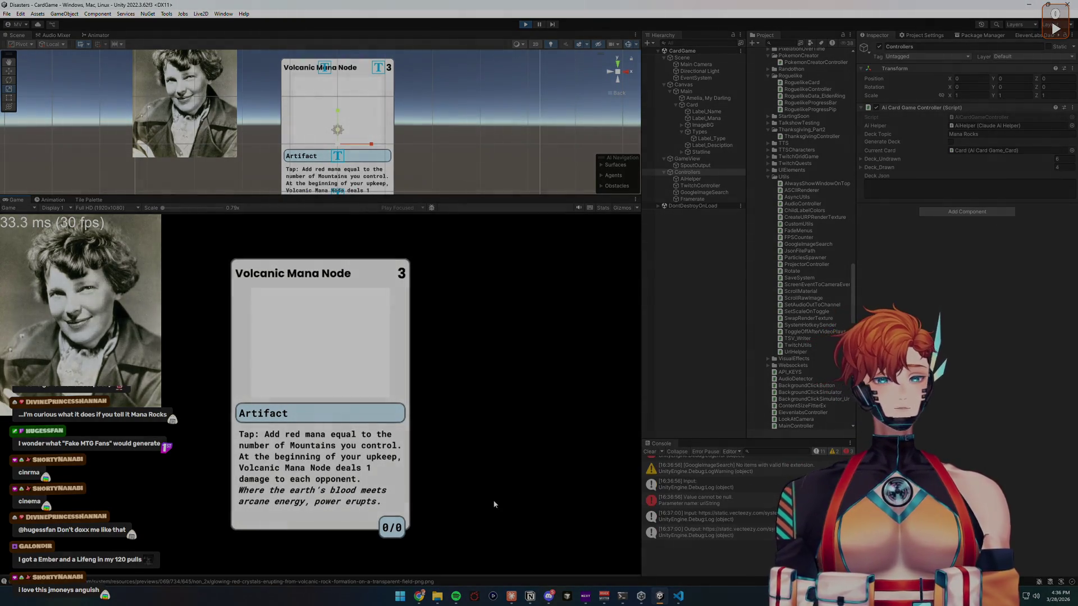
{"action": "left_click", "coordinate": [399, 490]}
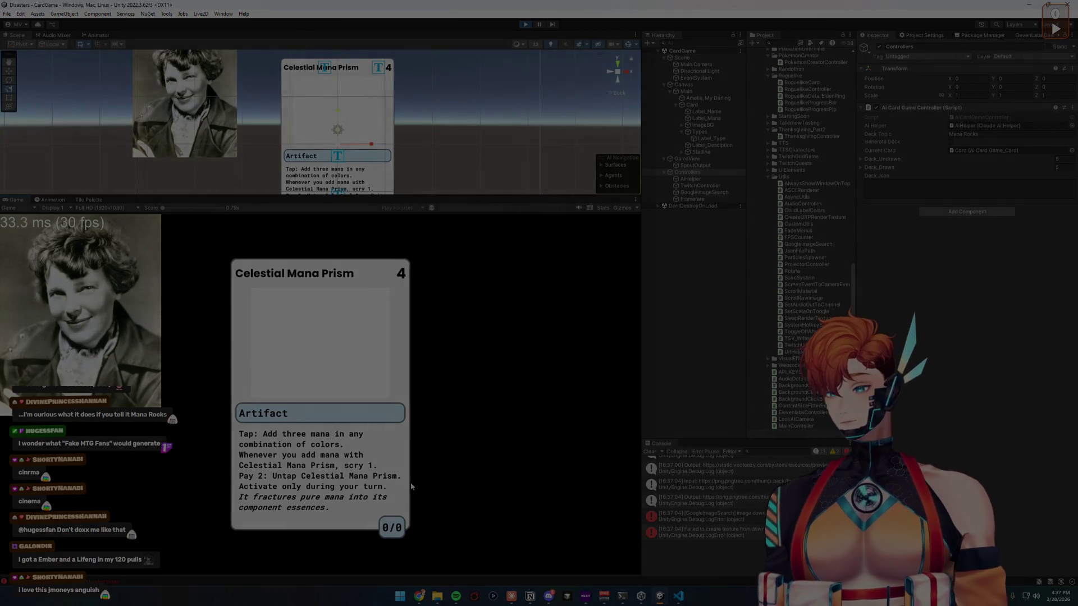
{"action": "left_click", "coordinate": [399, 458]}
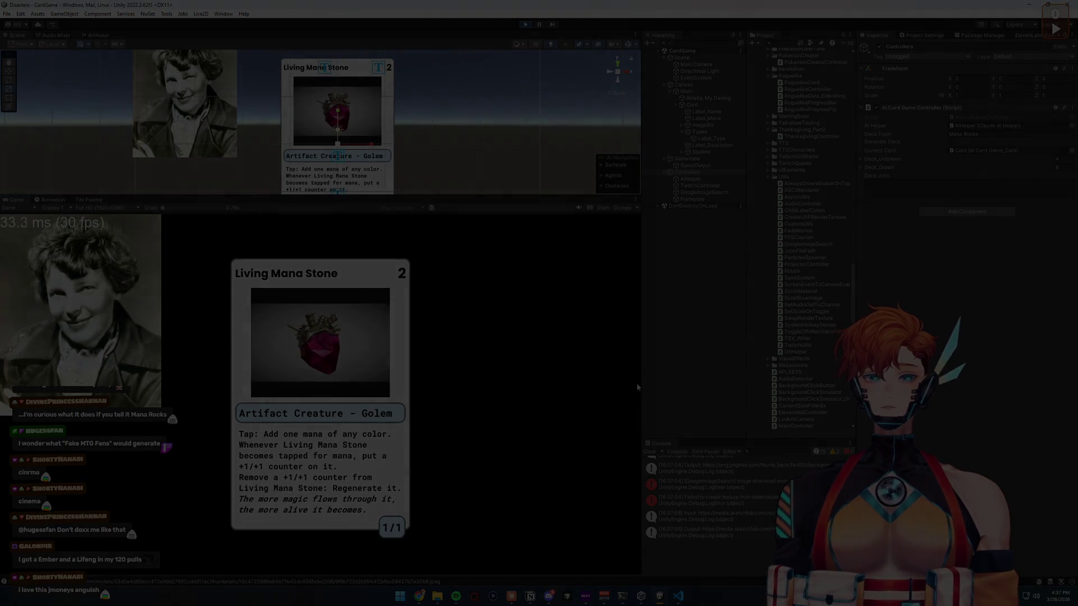
{"action": "left_click", "coordinate": [433, 440]}
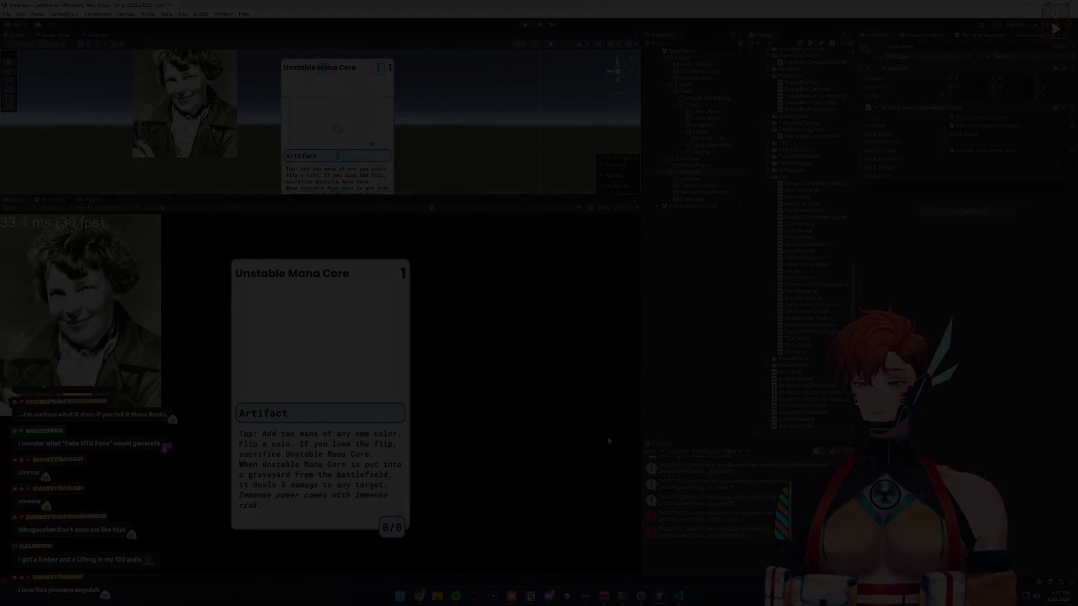